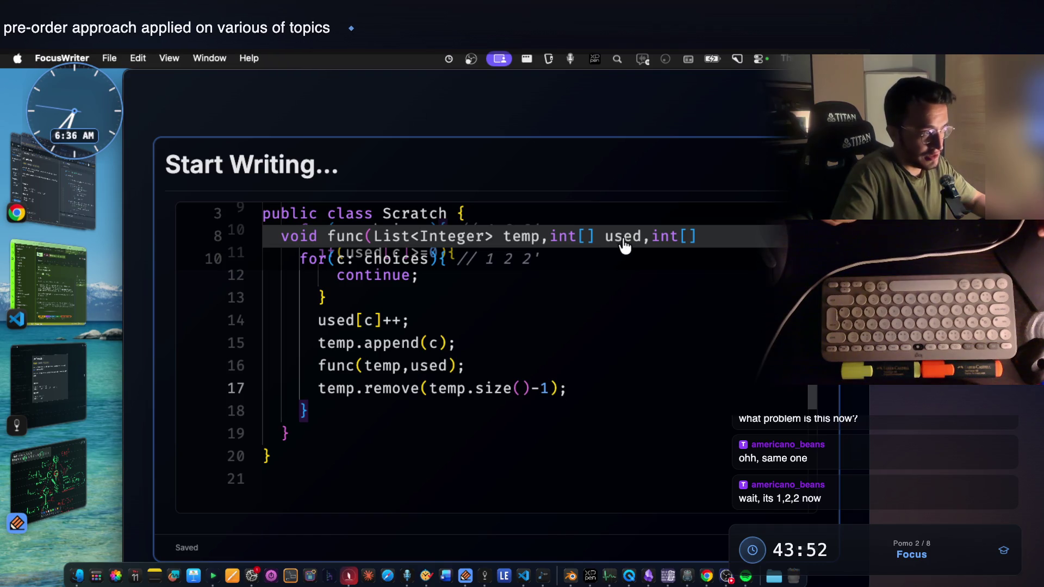
scroll(383, 339, up, 2)
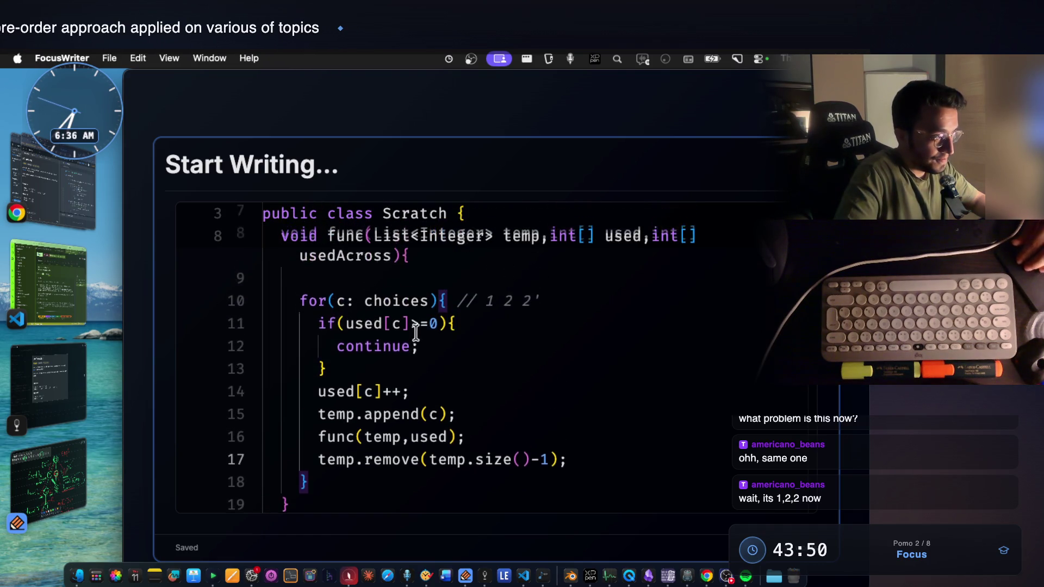
Step: Add a '//same-level elim' comment after line 11's brace, then bring up the Notability sketch
drag(316, 346, 343, 371)
click(474, 347)
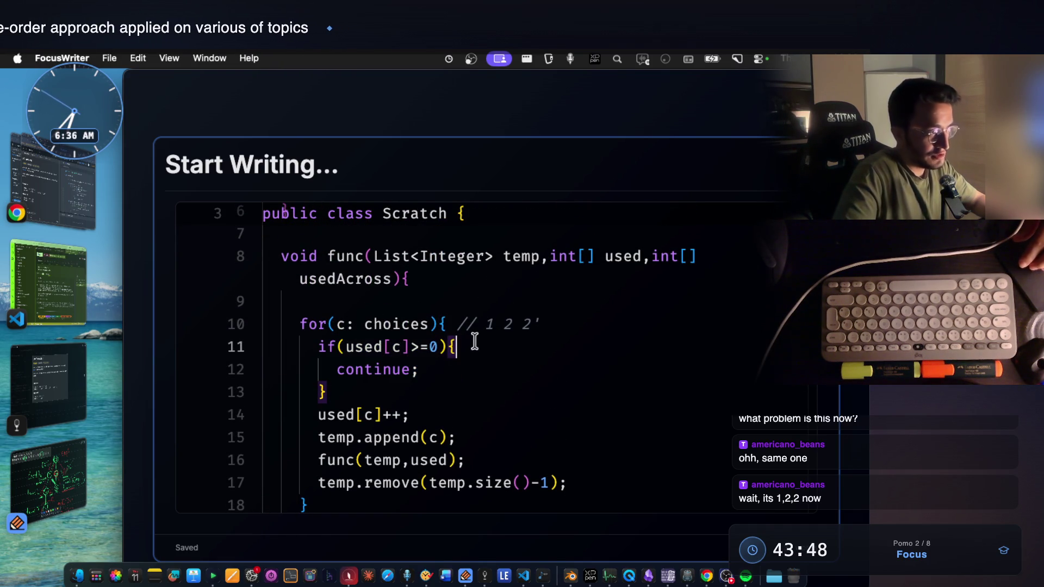
text(//s)
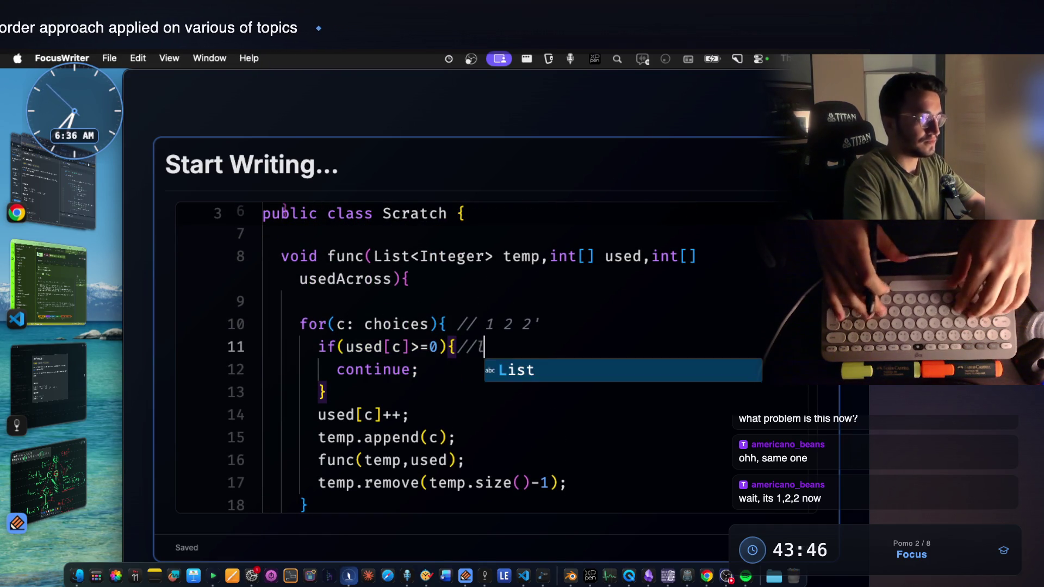
text(ame-level elim)
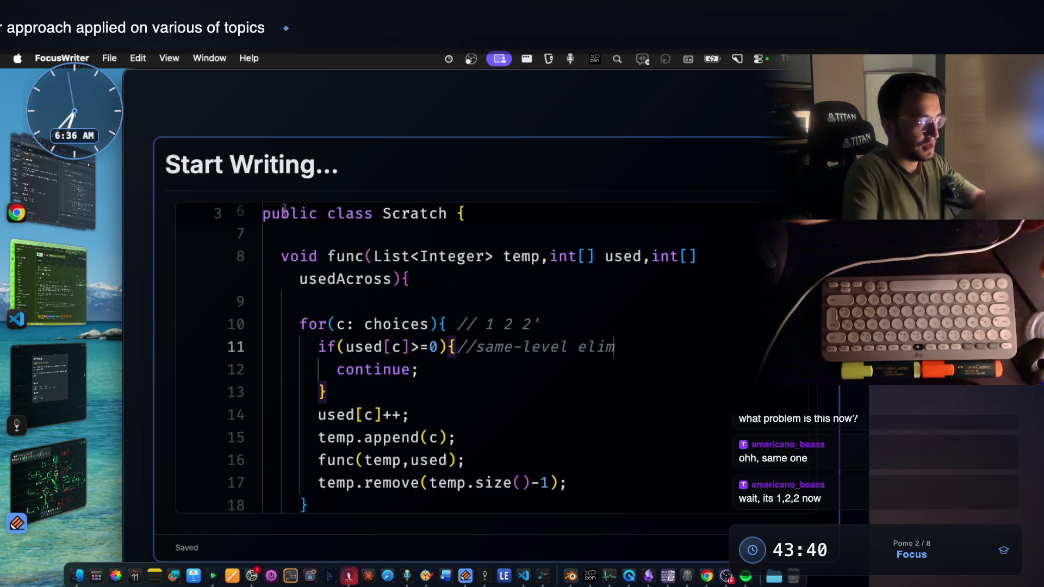
click(68, 487)
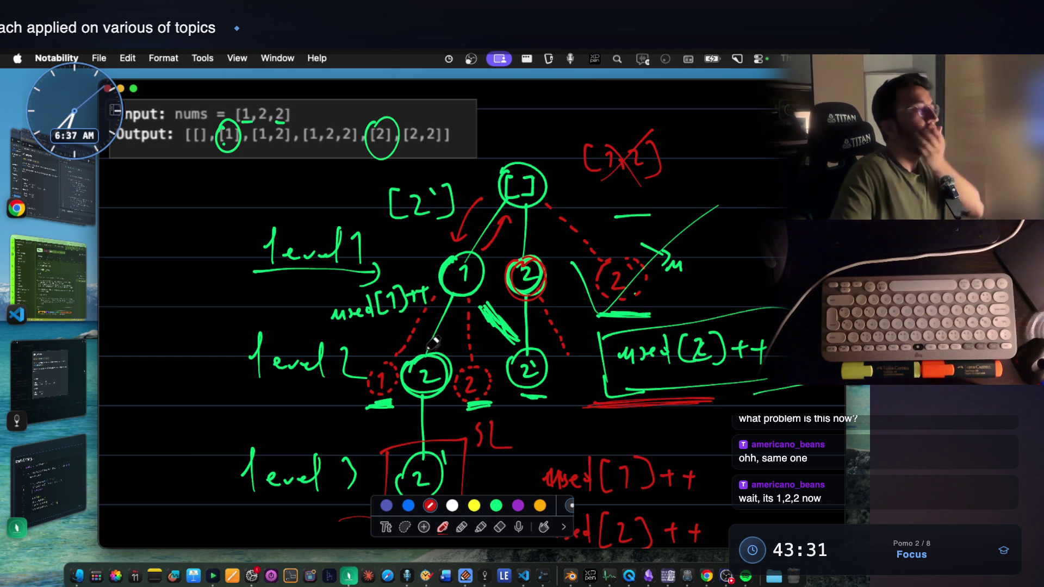
scroll(469, 256, down, 1)
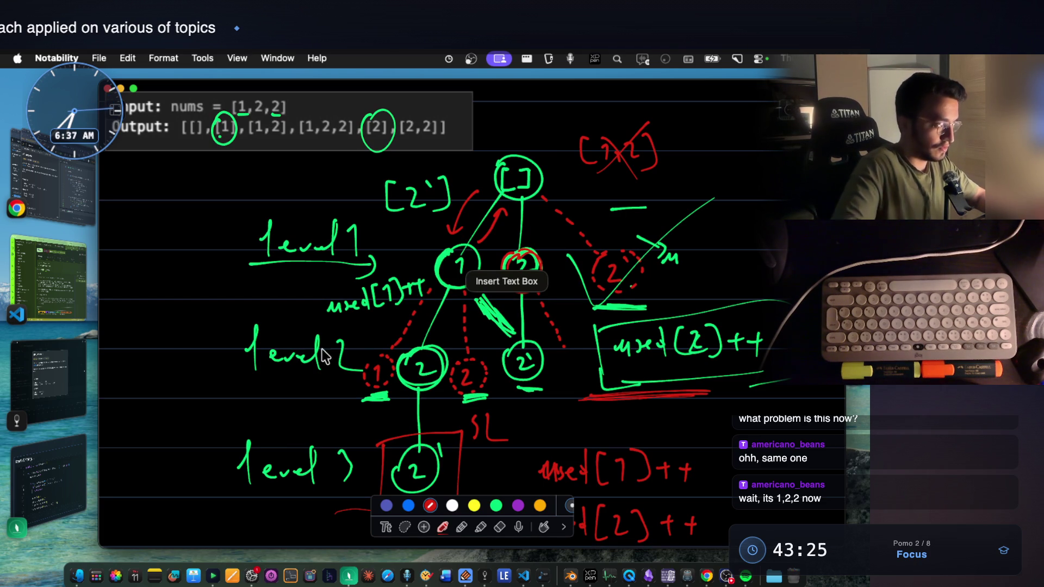
Step: Return from the [1,2,2] tree sketch to the FocusWriter Java scratch
click(49, 481)
scroll(416, 410, down, 2)
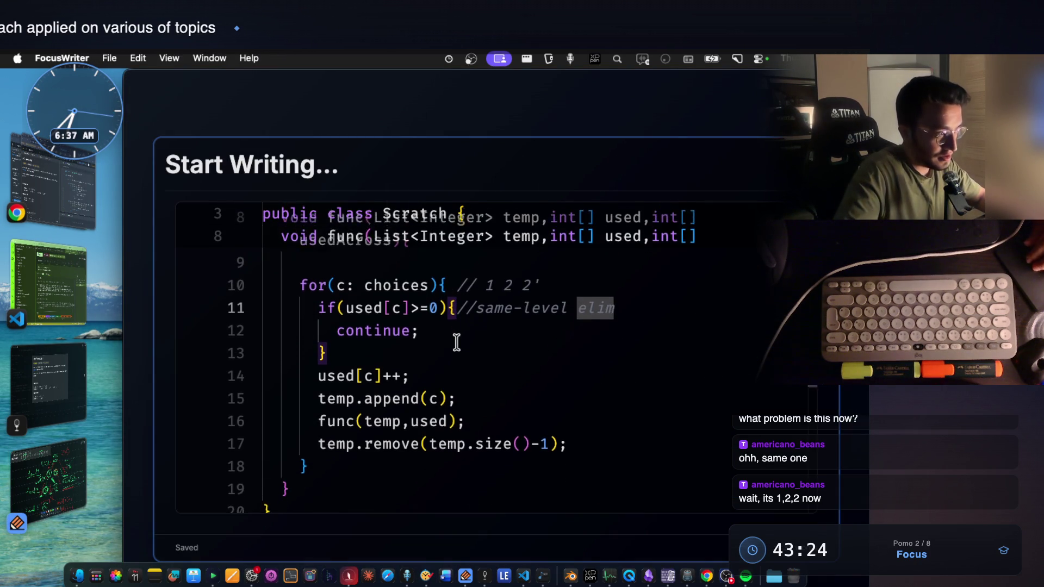
drag(320, 409, 465, 409)
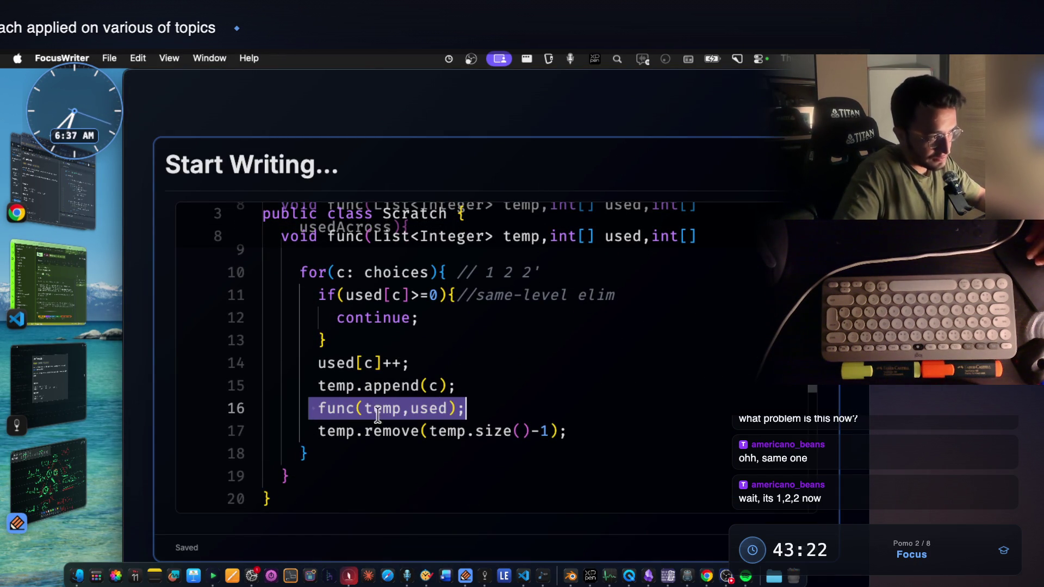
mouse_move(337, 398)
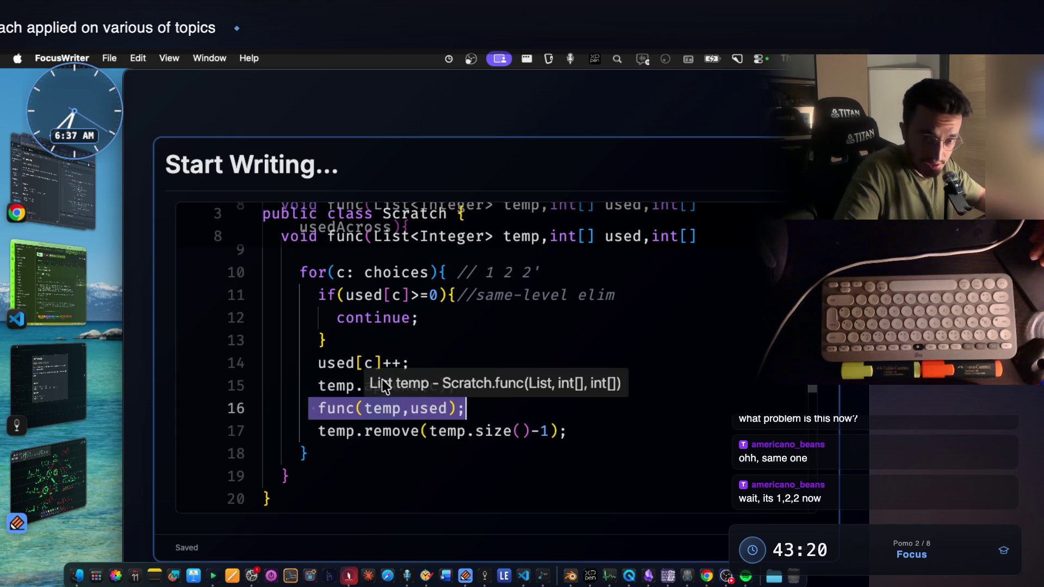
click(394, 400)
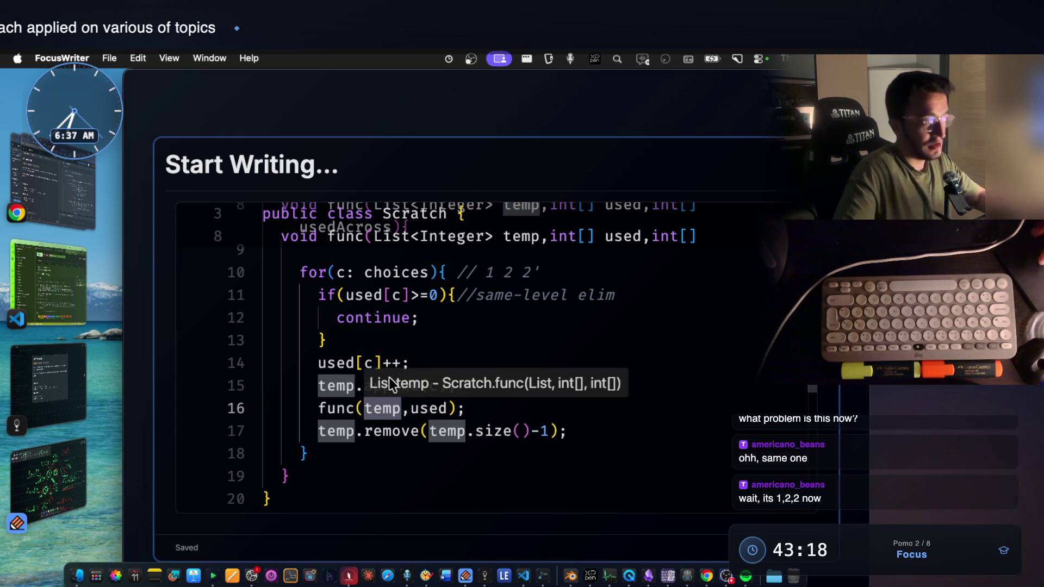
scroll(412, 351, up, 3)
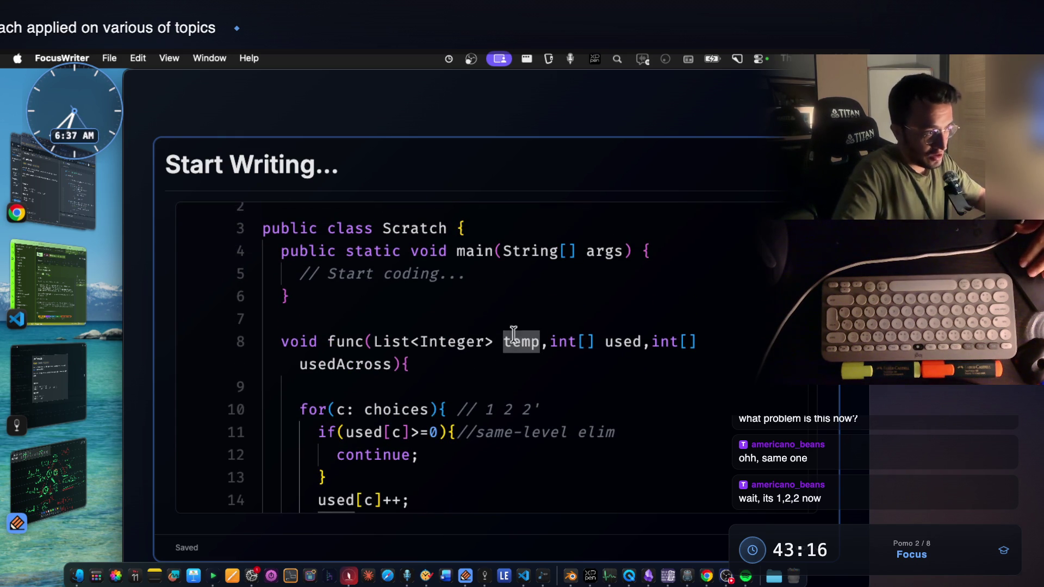
scroll(528, 335, down, 2)
scroll(514, 335, down, 1)
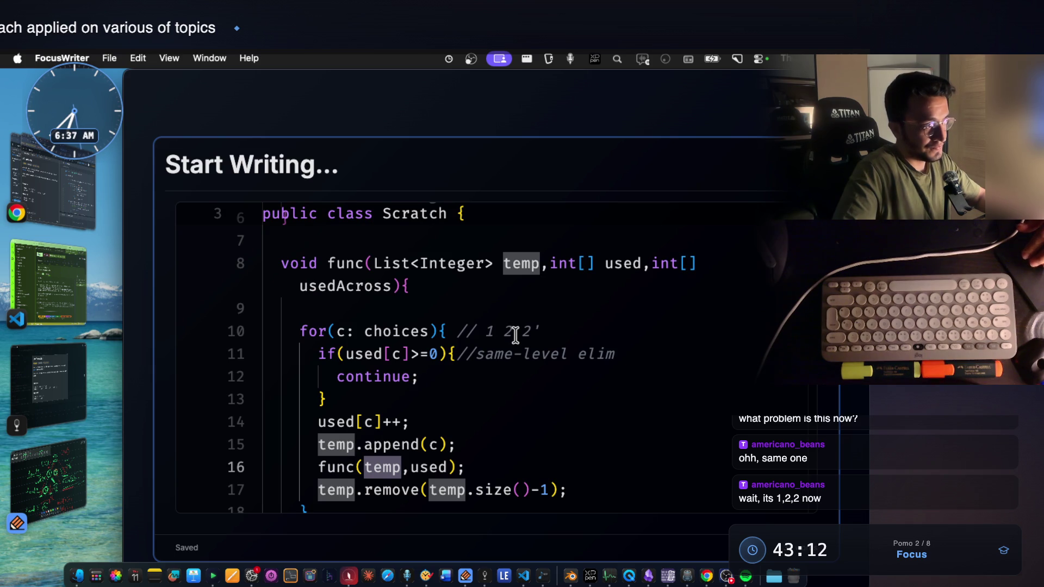
drag(337, 331, 390, 331)
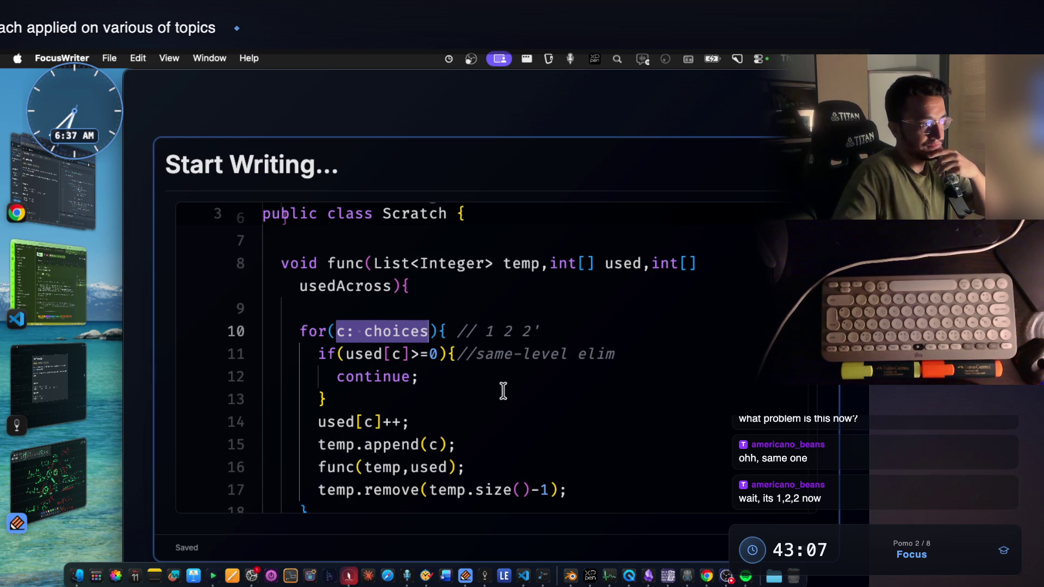
click(406, 397)
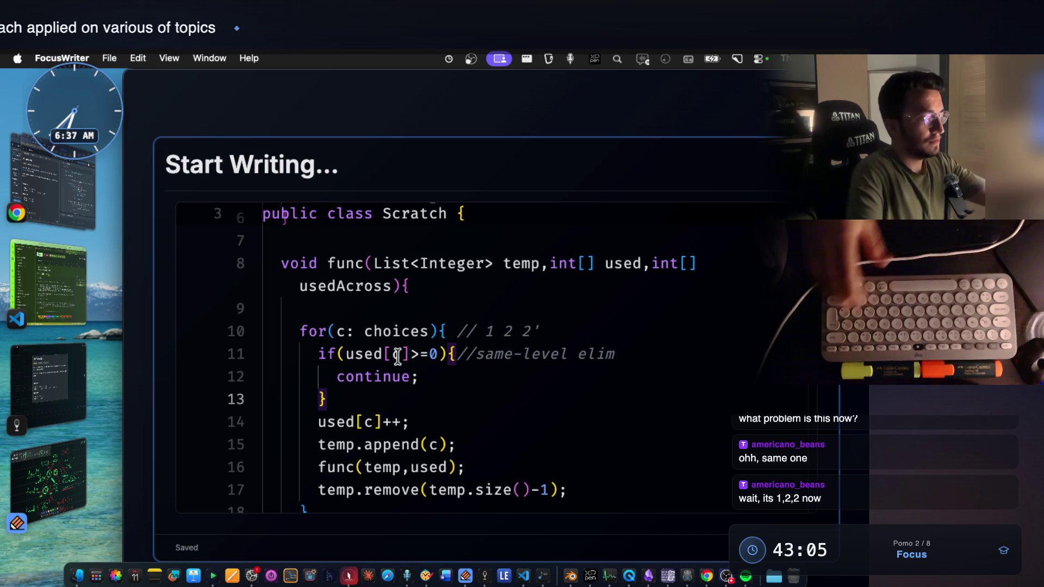
key(Return)
text(if()
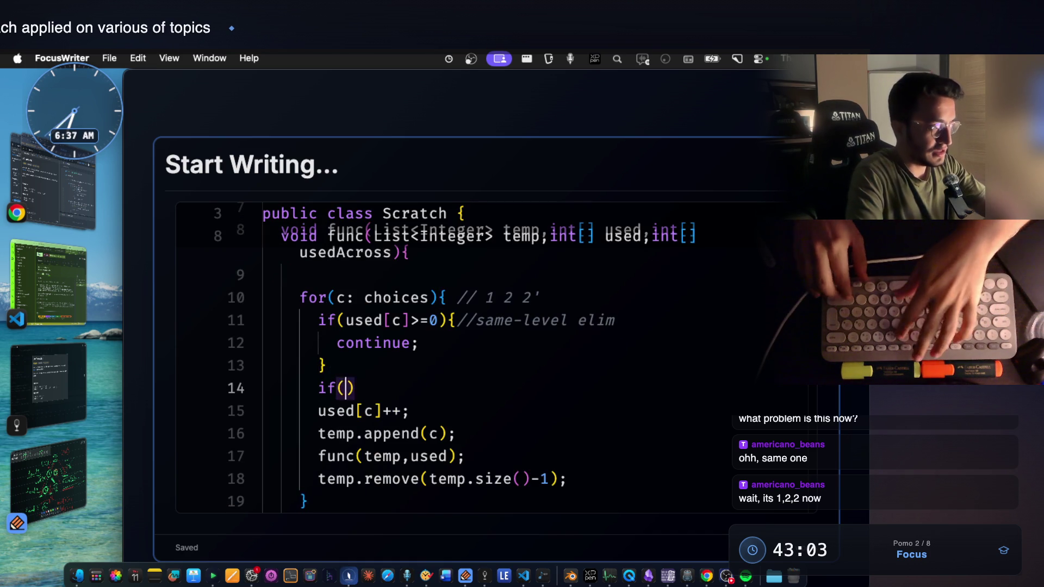
text(){)
Step: Build line 14's if condition as usedAcross[c]>=0, copying usedAcross from the parameters
key(Return)
key(Up)
key(Right)
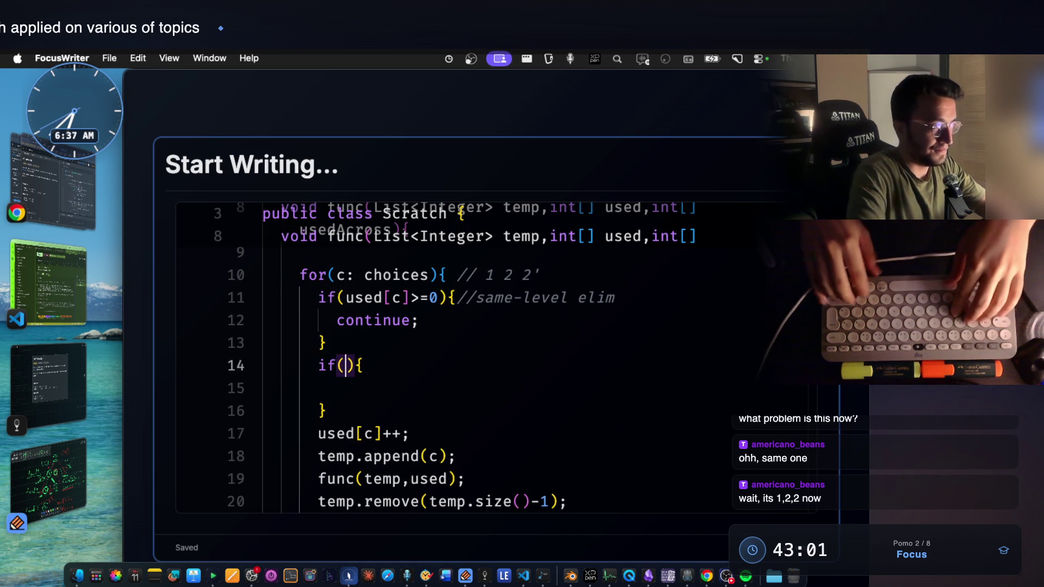
scroll(426, 350, up, 1)
scroll(390, 294, up, 3)
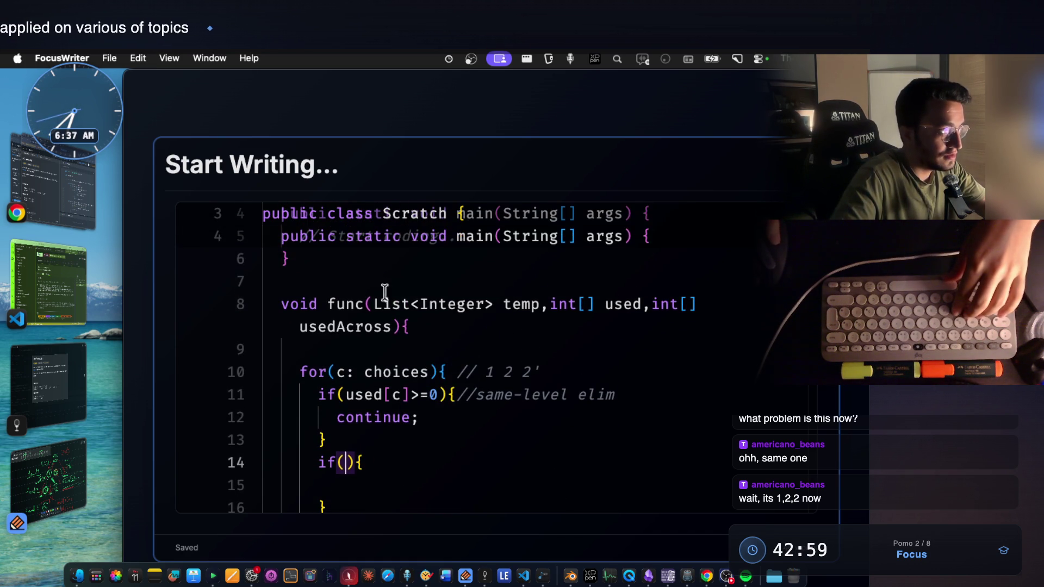
double_click(343, 328)
key(super+c)
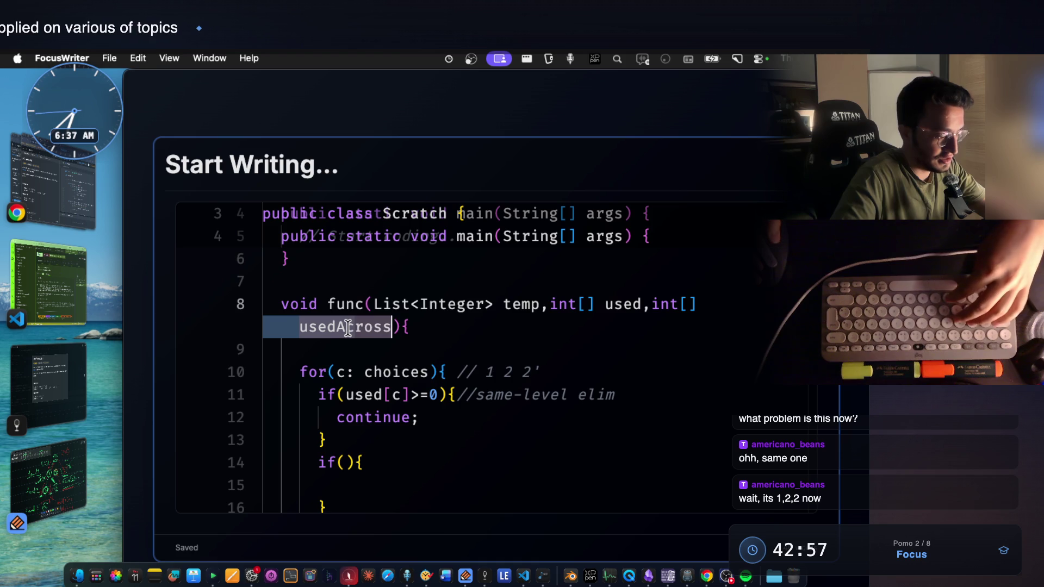
click(335, 457)
key(super+v)
scroll(485, 495, down, 3)
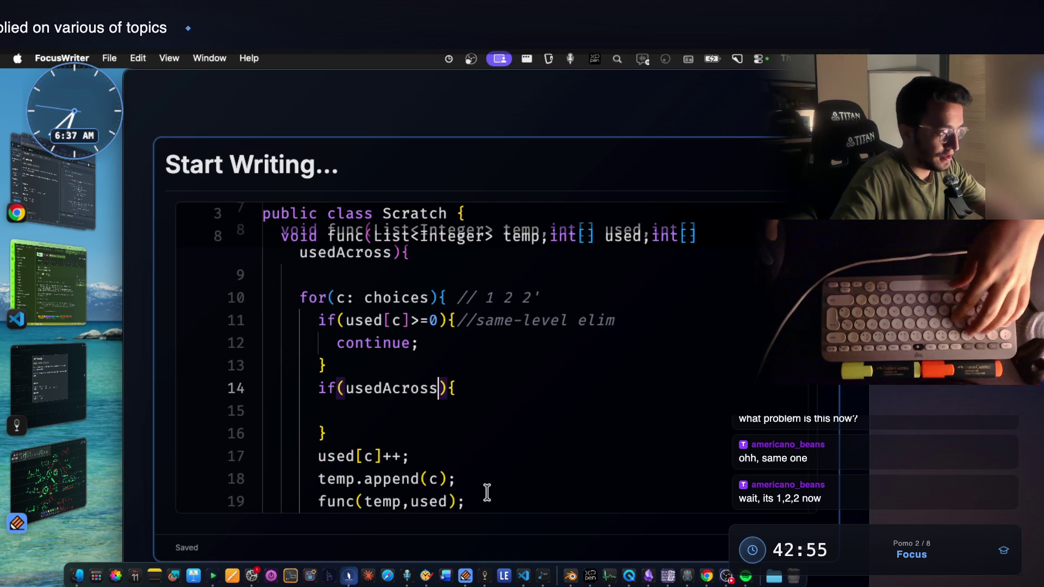
text([)
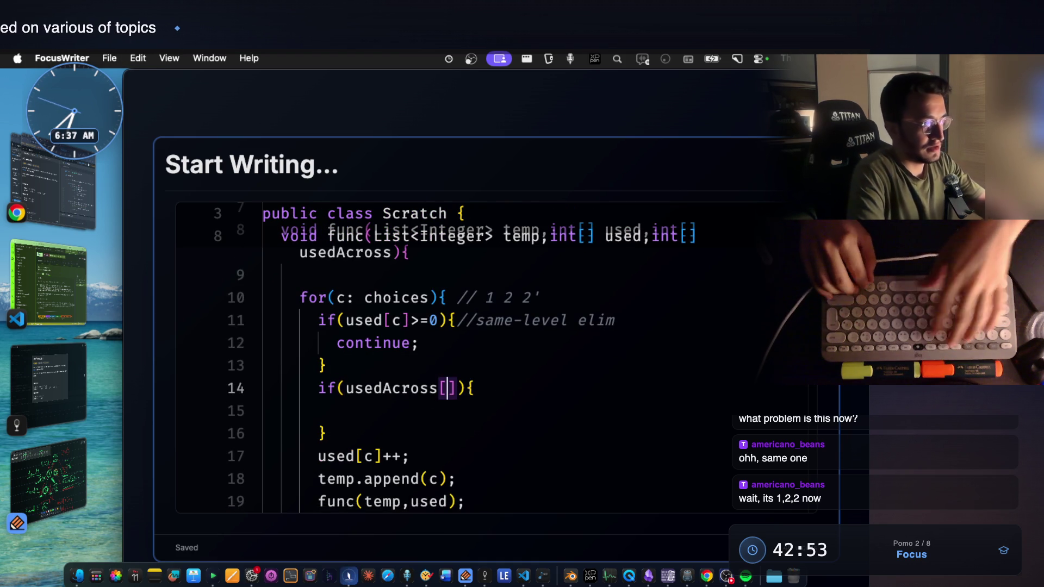
text(c)
key(Escape)
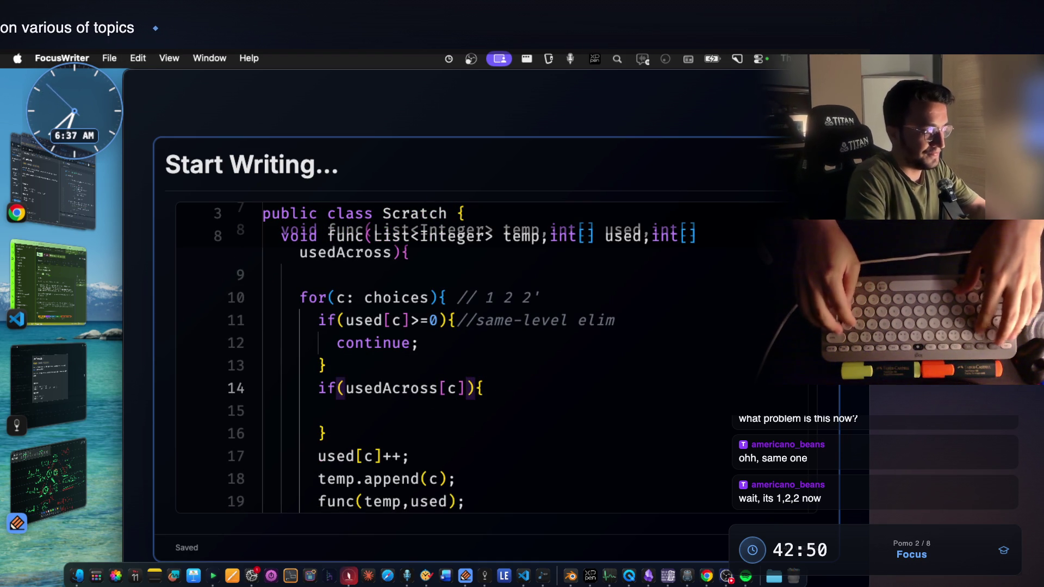
text(>=0)
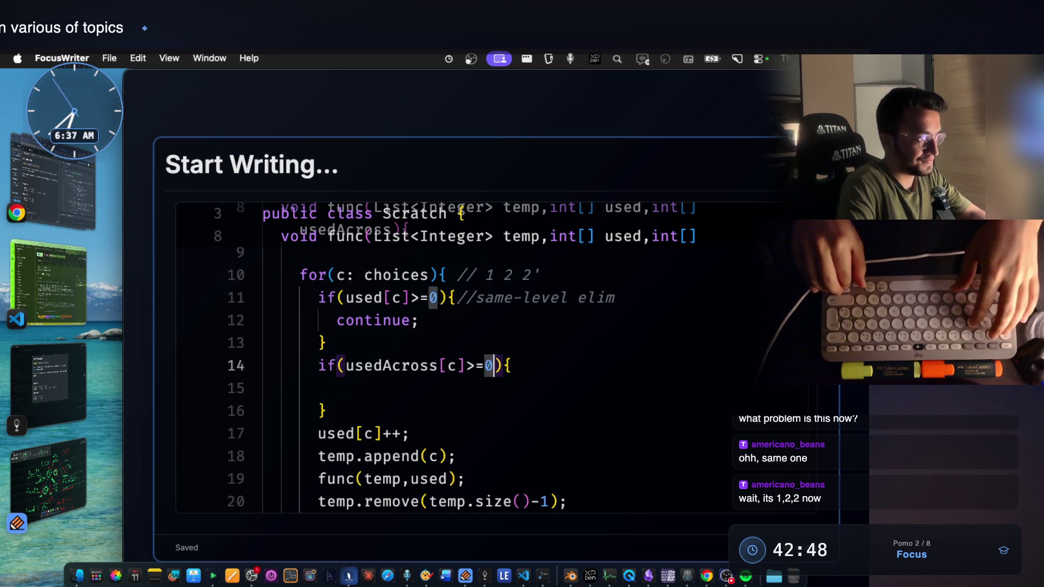
Step: Indent the if body for the continue; and move the caret to the end of line 17
key(Down)
key(Tab)
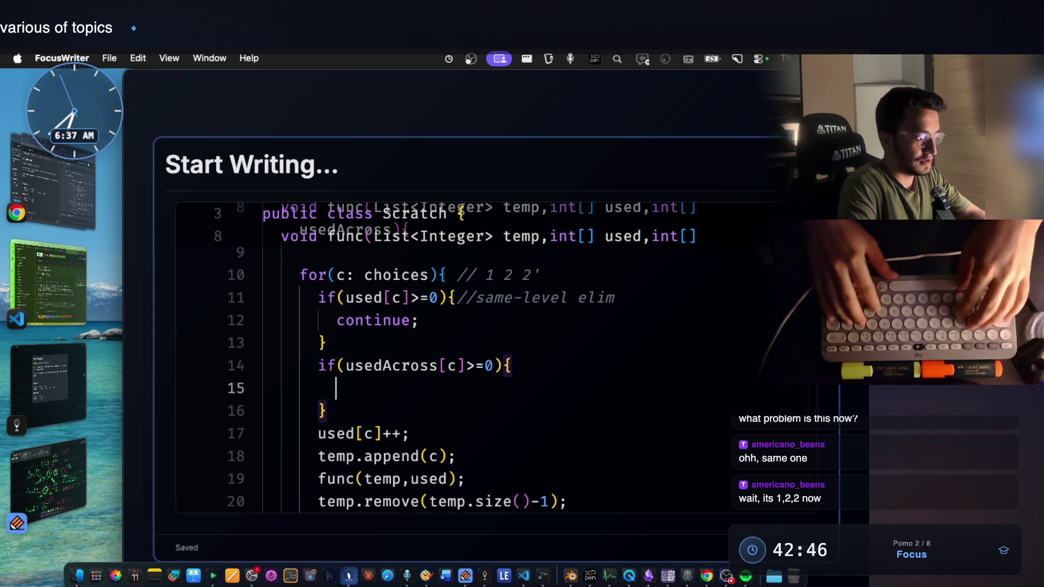
text(continue;)
scroll(518, 471, up, 2)
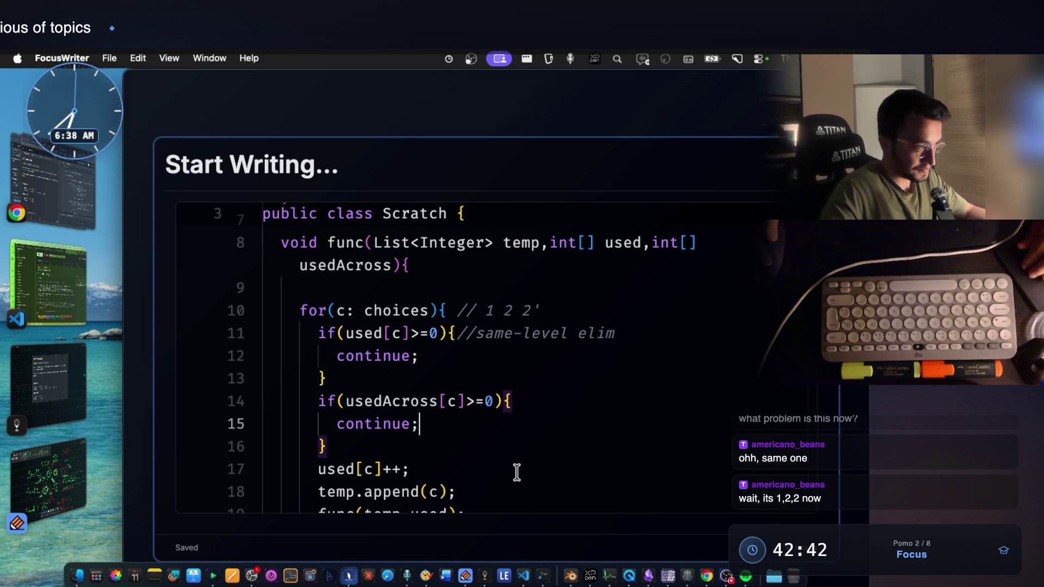
scroll(517, 471, down, 3)
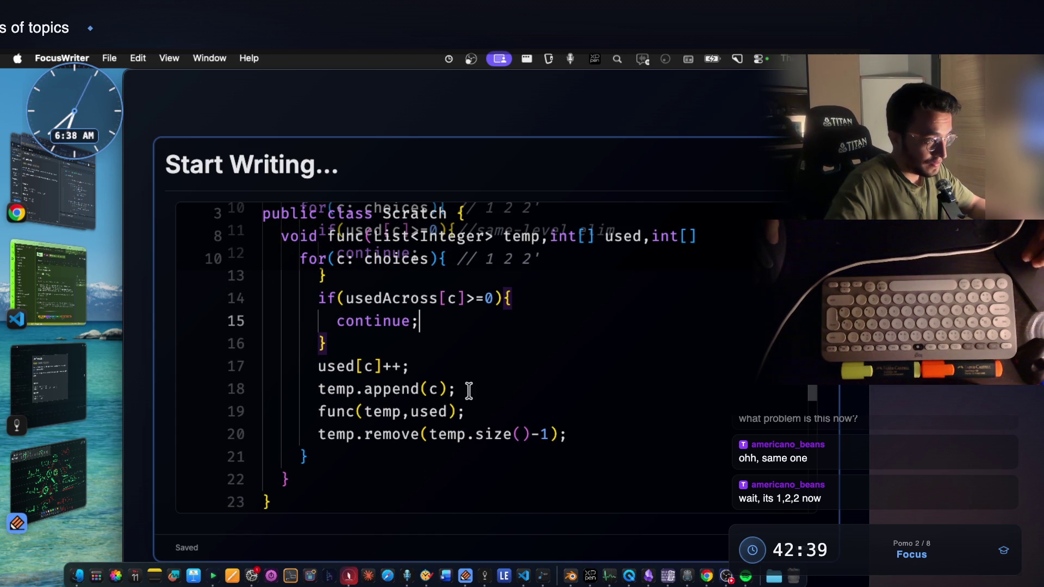
click(445, 376)
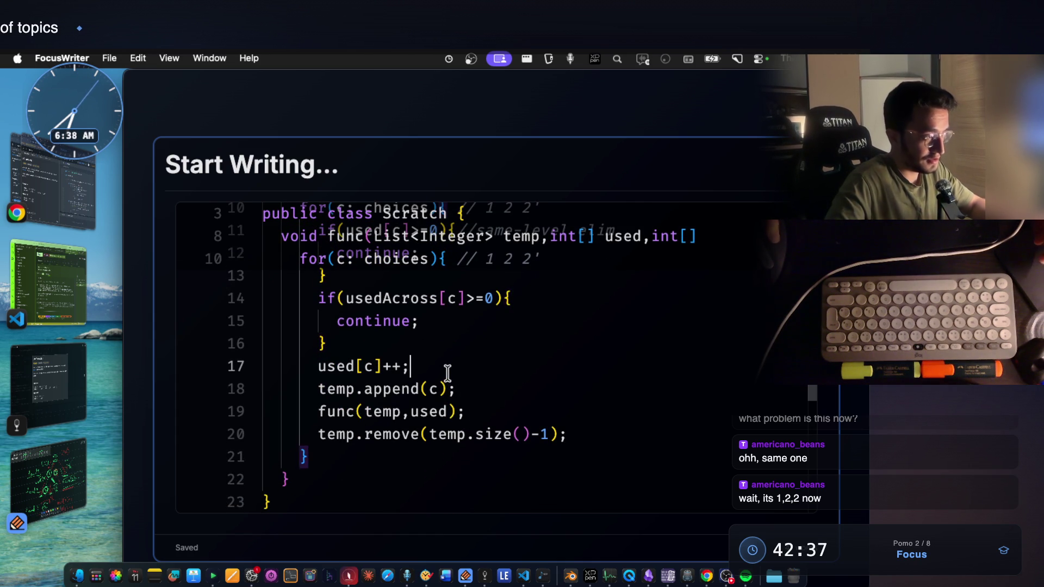
Step: Add a usedAcross[c++]; increment line after used[c]++, copying the usedAcross name from the parameters
key(Return)
text(used)
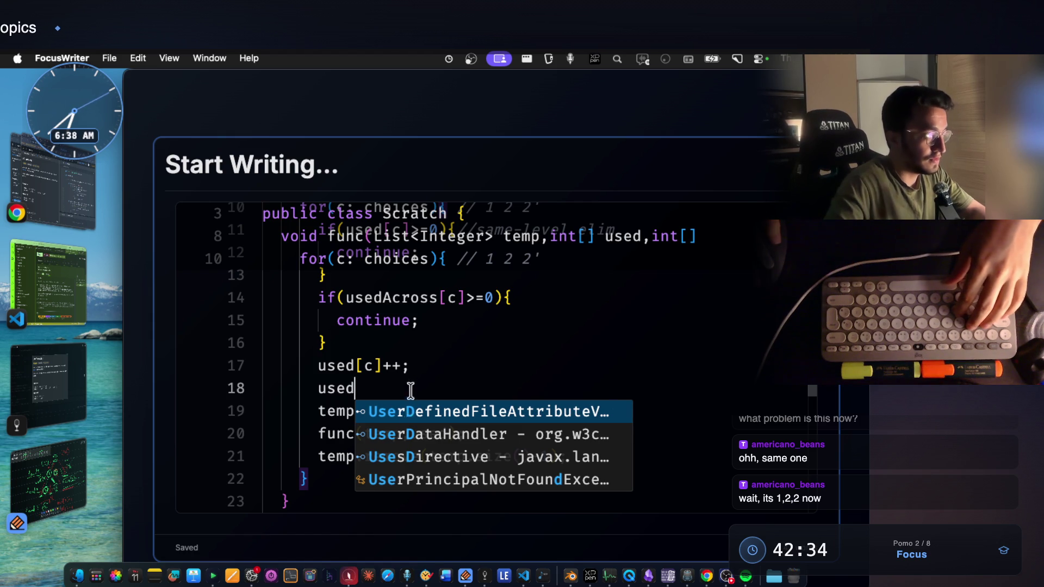
scroll(417, 355, up, 3)
scroll(416, 355, up, 2)
scroll(417, 355, down, 2)
scroll(417, 356, down, 2)
scroll(418, 355, down, 2)
text(Ac)
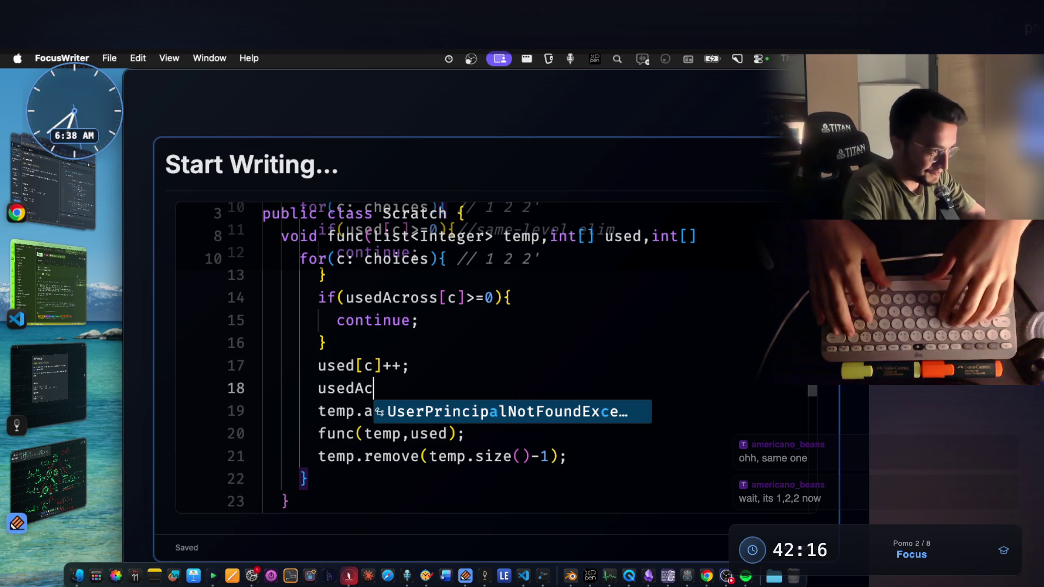
key(BackSpace)
key(BackSpace)
scroll(385, 292, up, 2)
scroll(386, 292, up, 3)
click(385, 292)
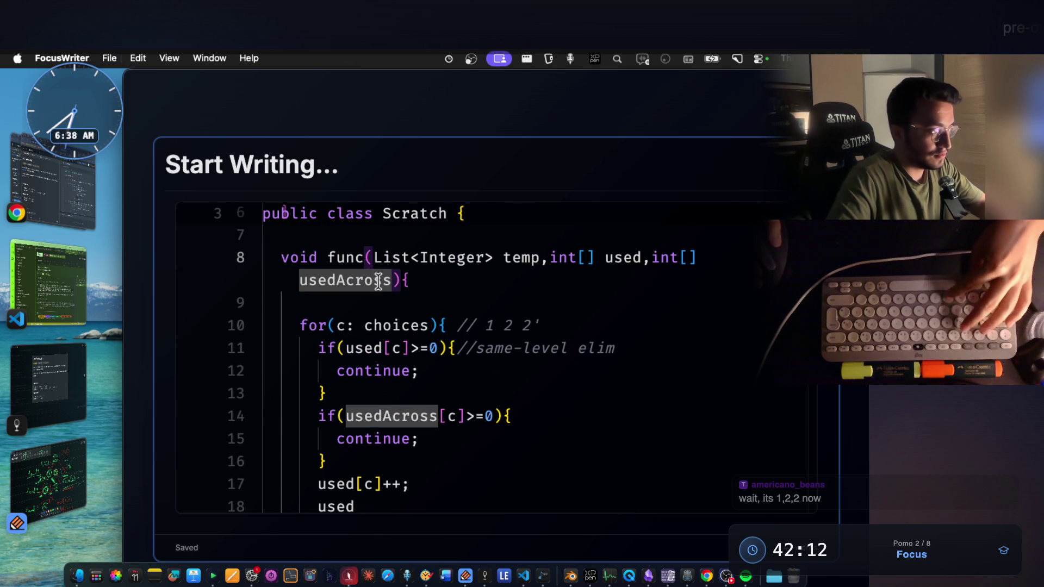
key(super+shift+Left)
scroll(397, 418, down, 3)
click(354, 377)
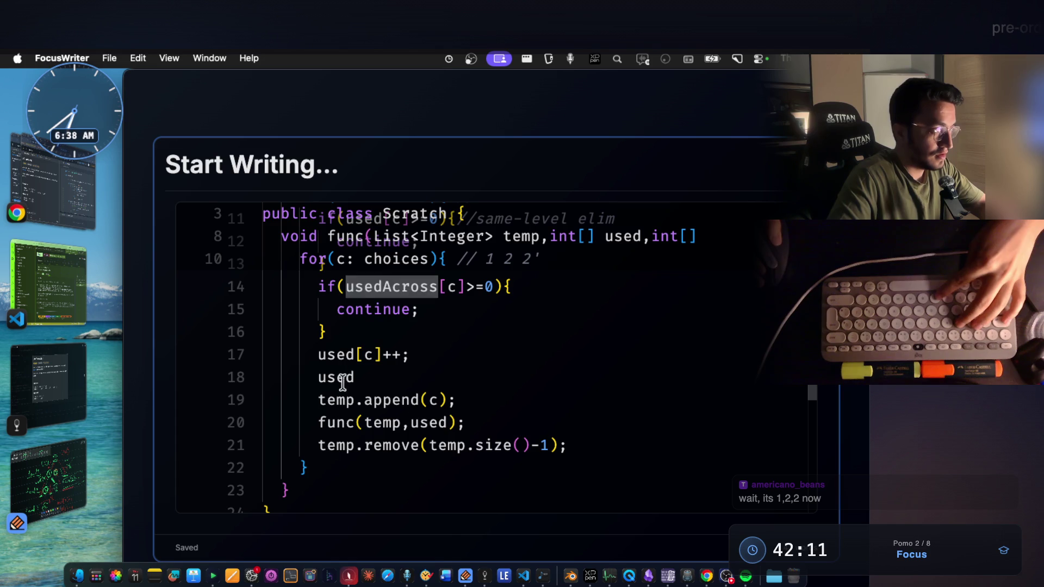
text(Across)
text([c++)
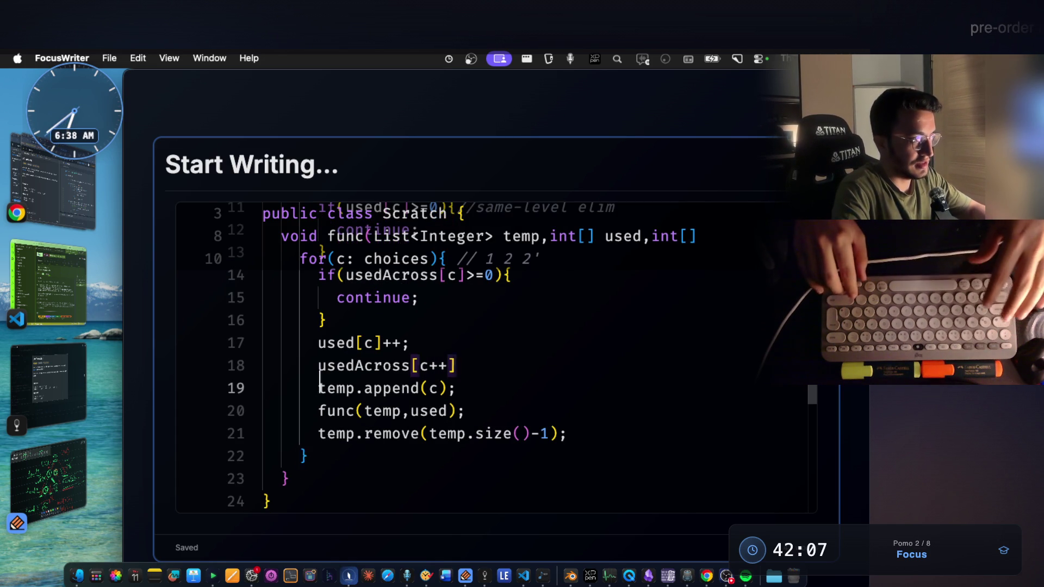
text(];)
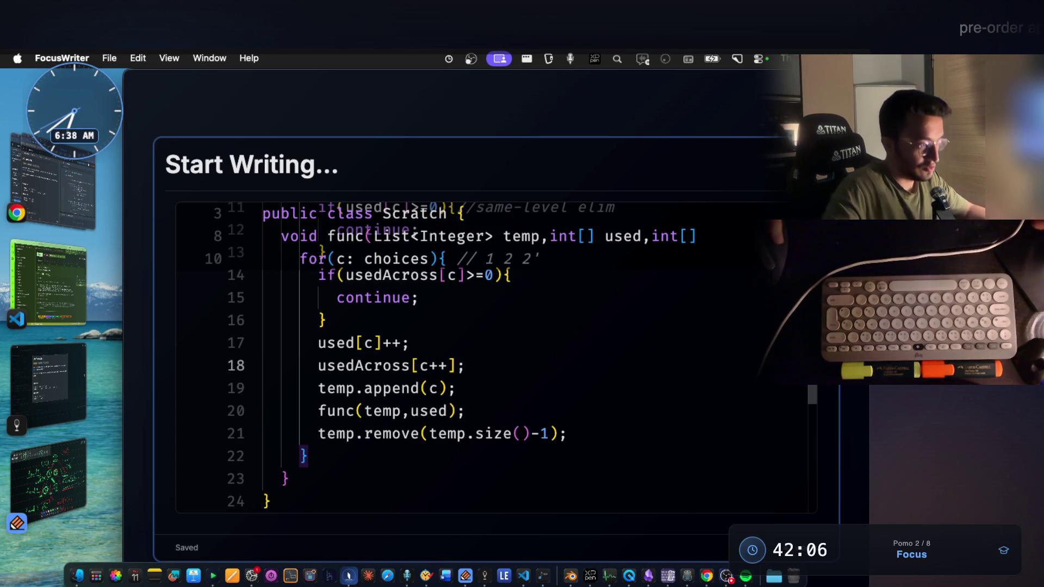
Step: Check the temp references in the recursive call and remove line, then switch to the Notability sketch
click(381, 413)
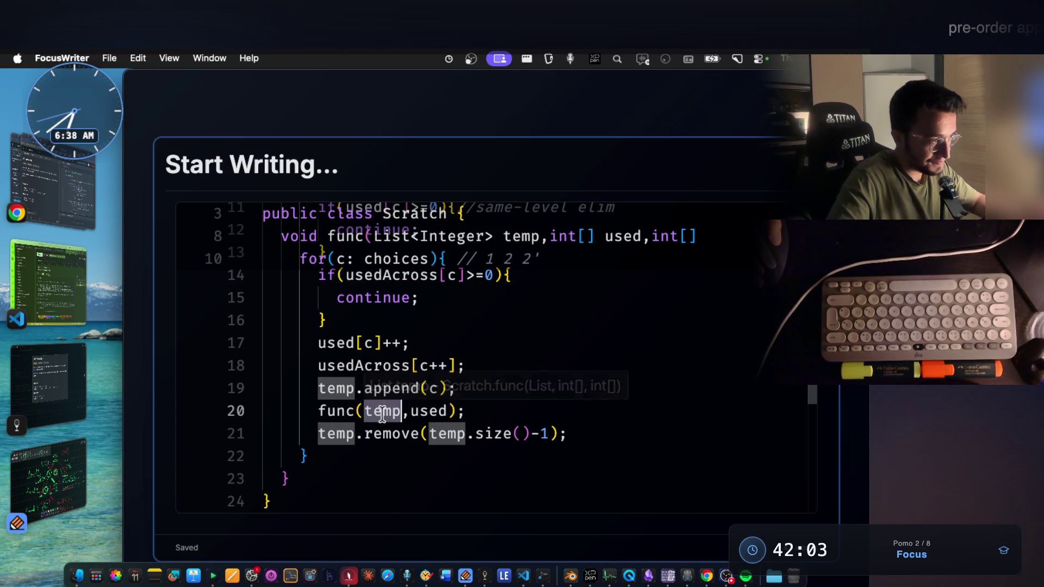
click(463, 434)
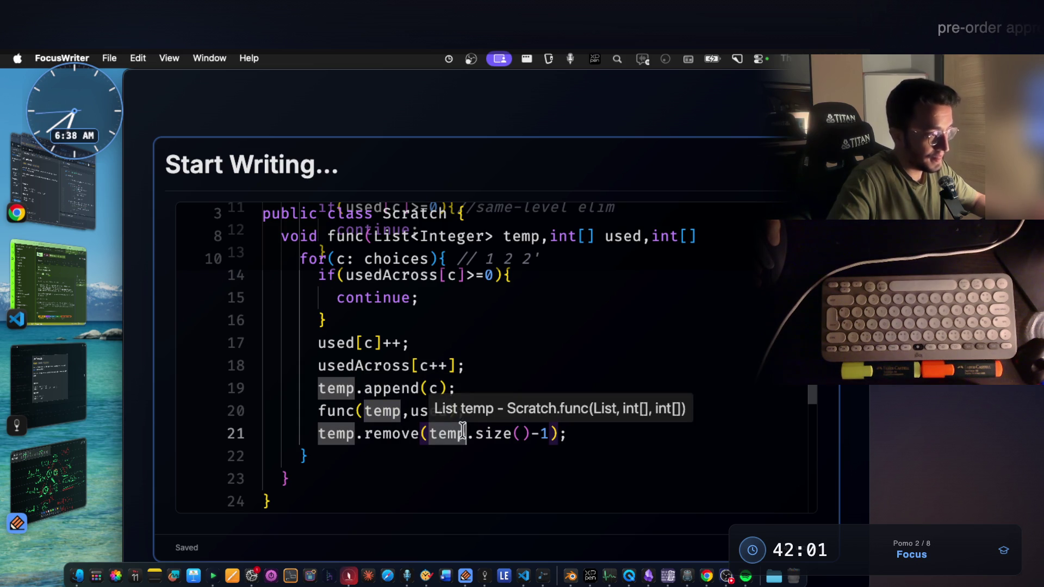
scroll(448, 395, up, 3)
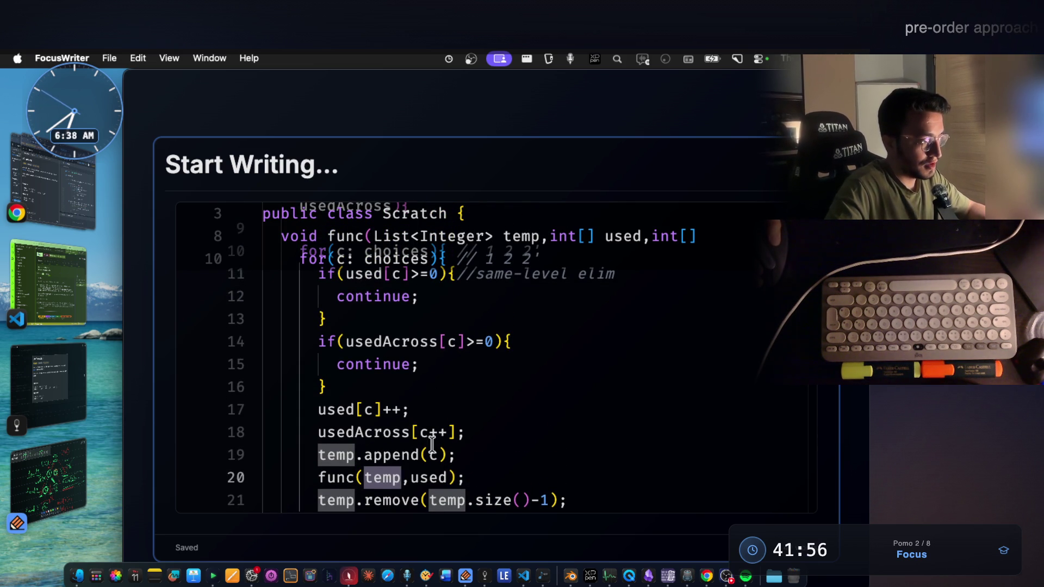
drag(473, 476, 439, 478)
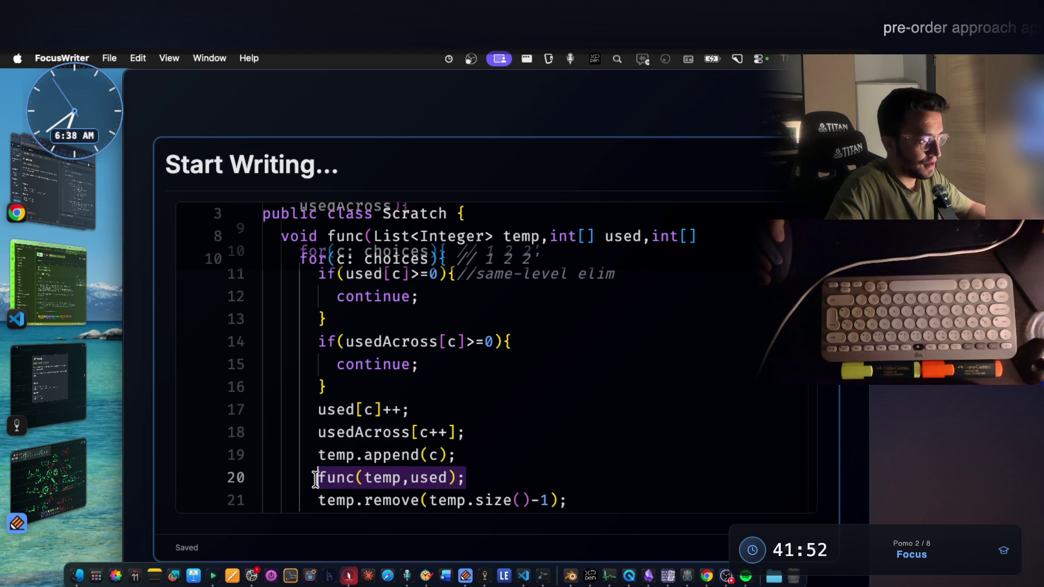
click(56, 479)
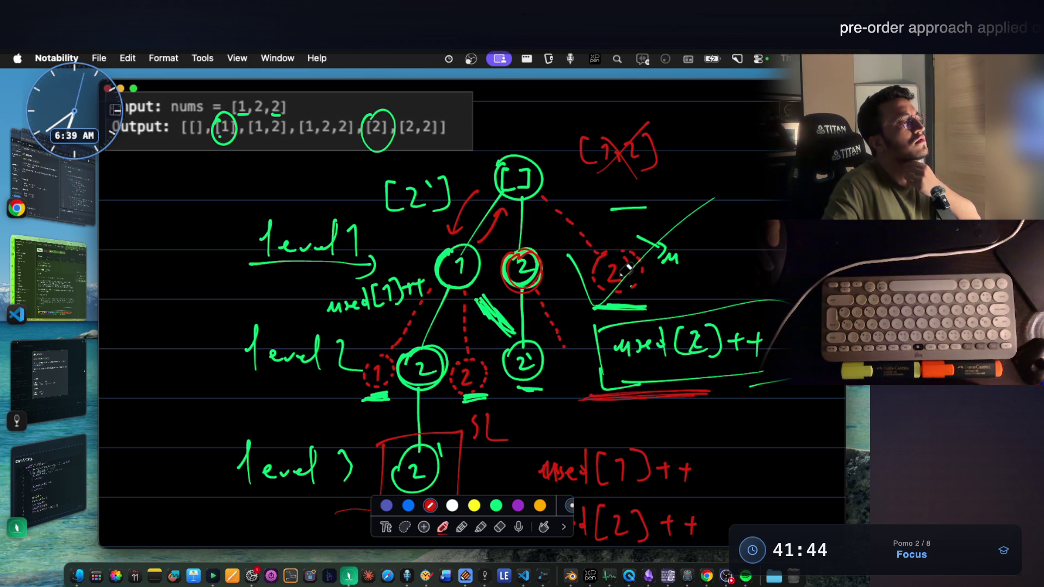
click(70, 463)
click(349, 411)
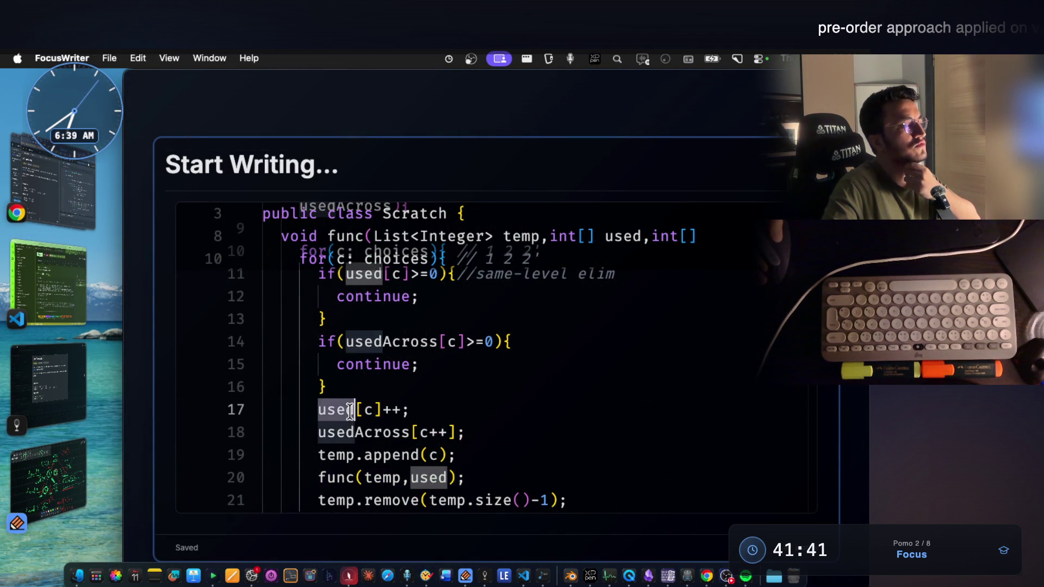
click(78, 476)
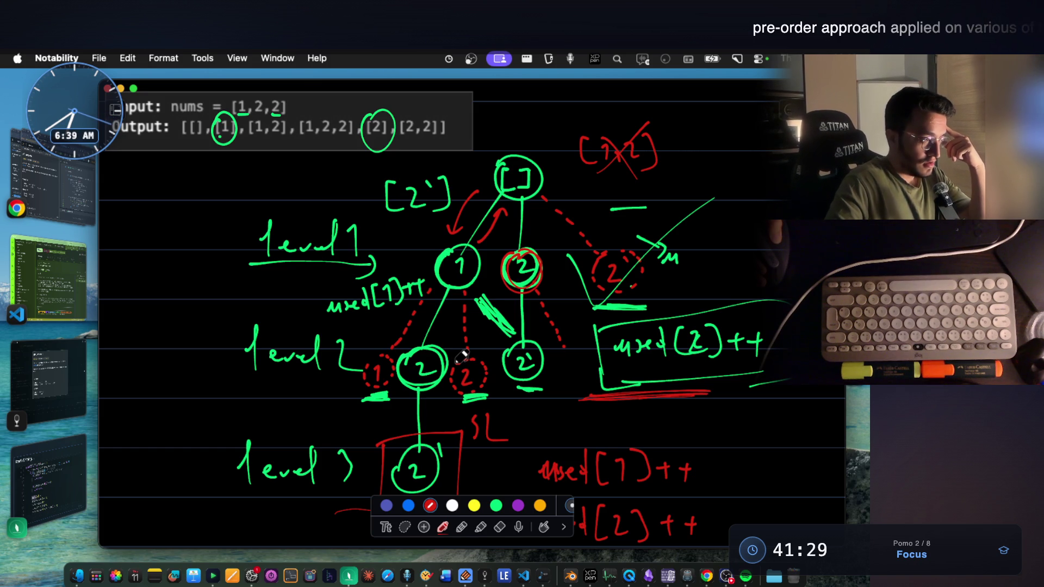
scroll(461, 356, down, 1)
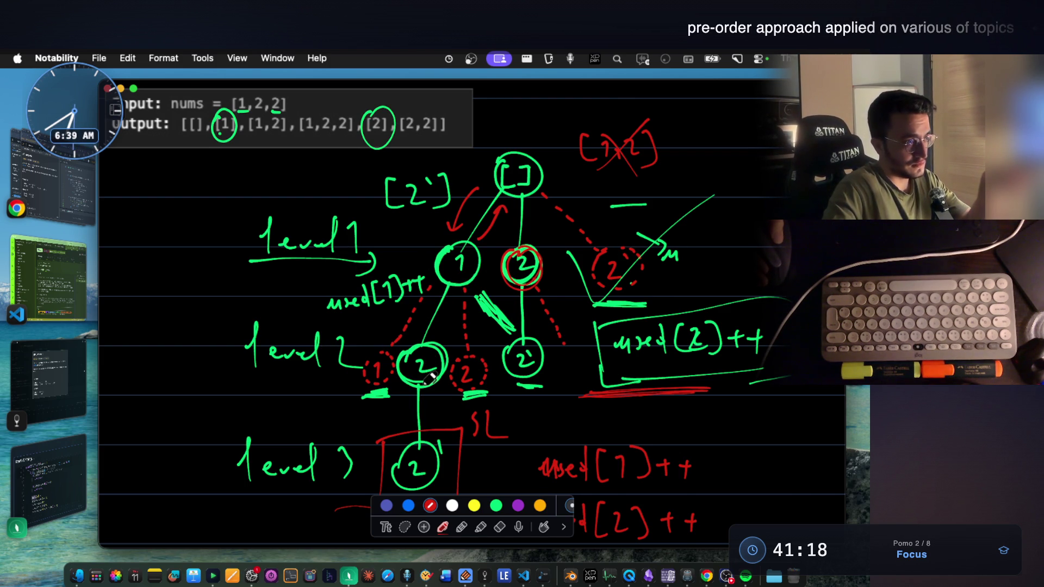
scroll(429, 377, down, 1)
scroll(408, 408, down, 1)
scroll(368, 449, down, 1)
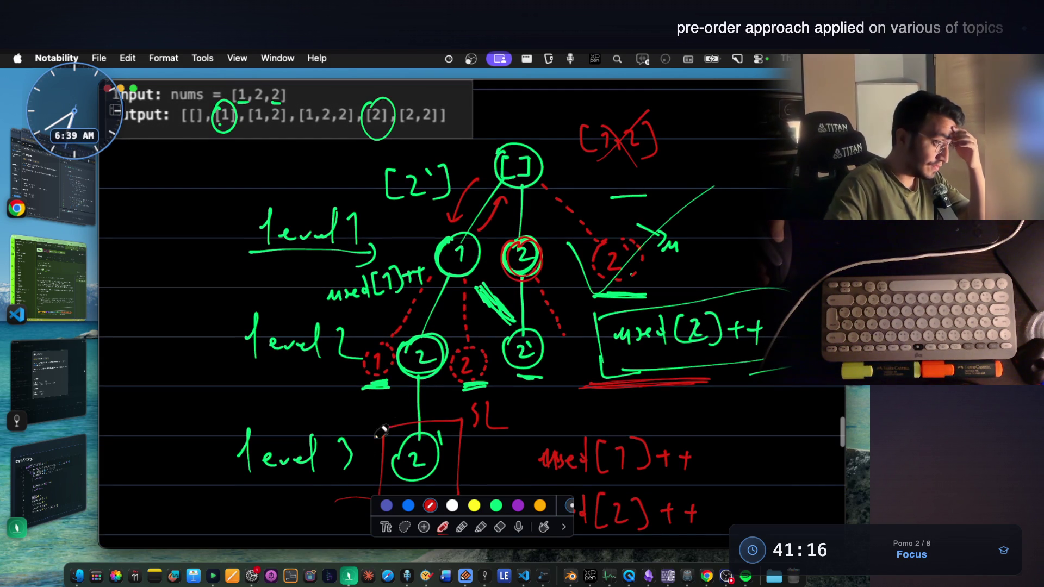
scroll(337, 484, down, 1)
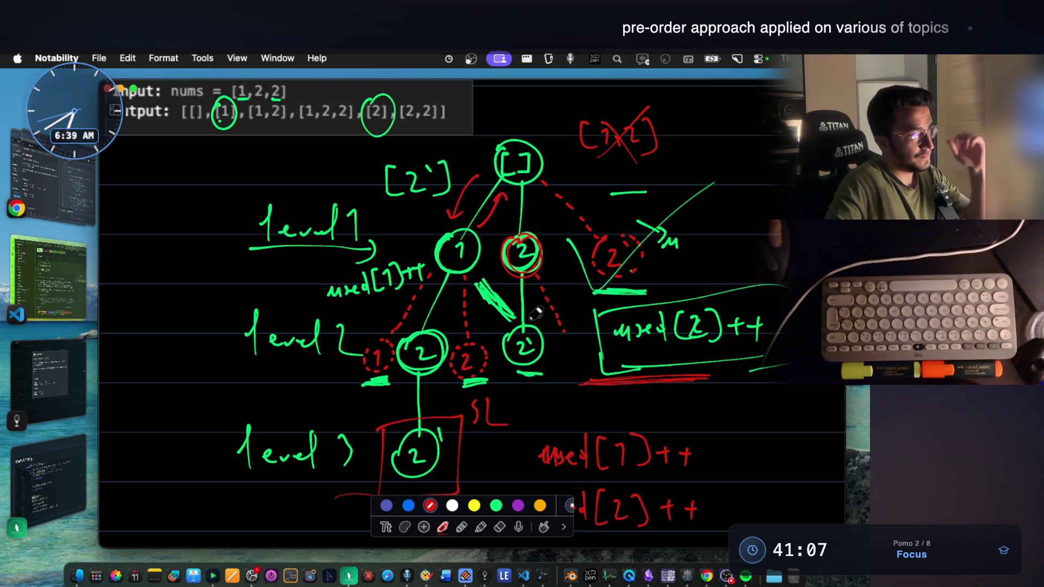
Step: Pass usedAcross as a third argument to the recursive func call via autocomplete
click(49, 481)
scroll(404, 352, up, 3)
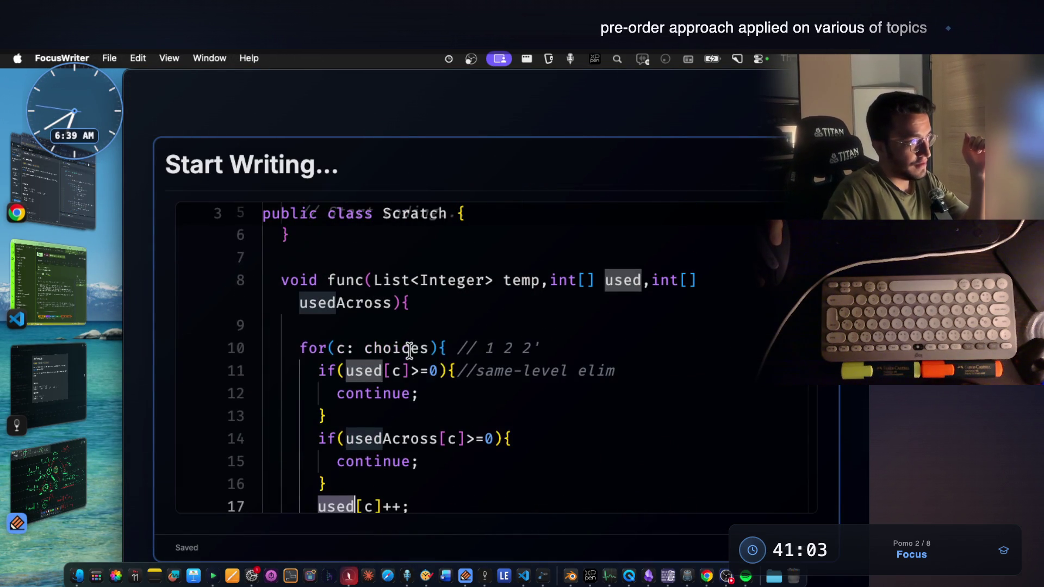
double_click(353, 303)
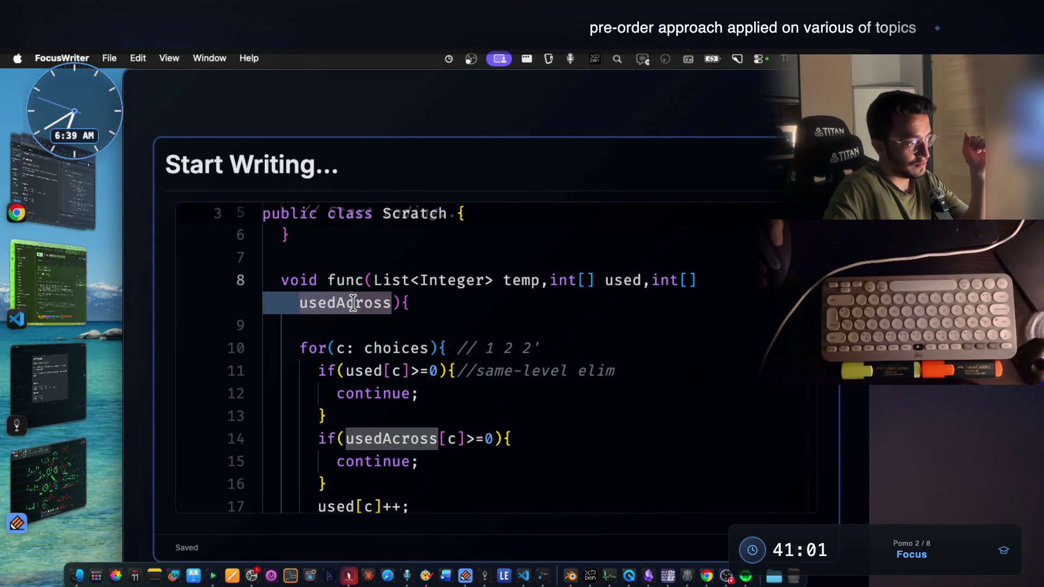
scroll(353, 303, down, 5)
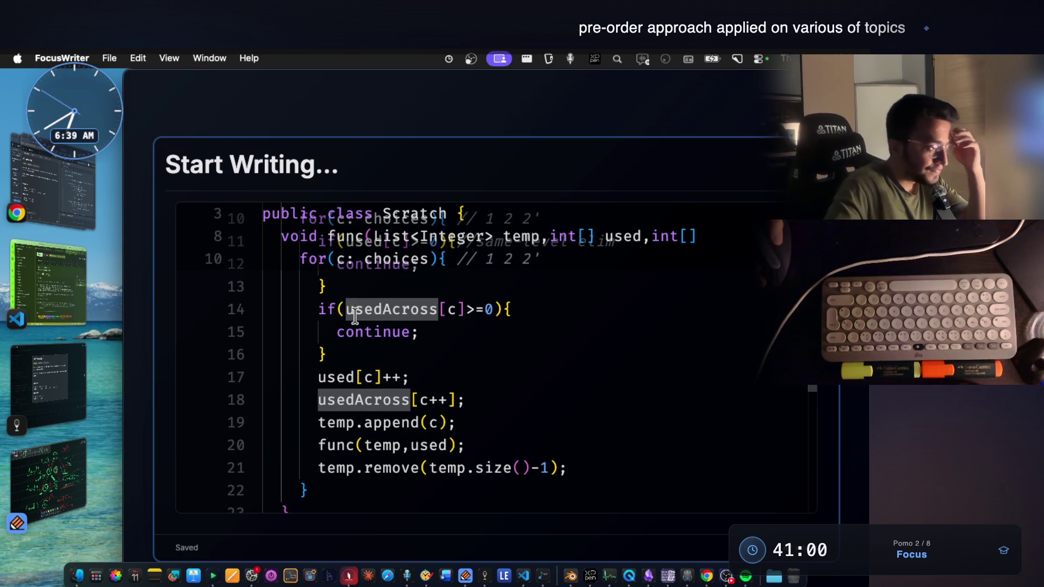
double_click(448, 445)
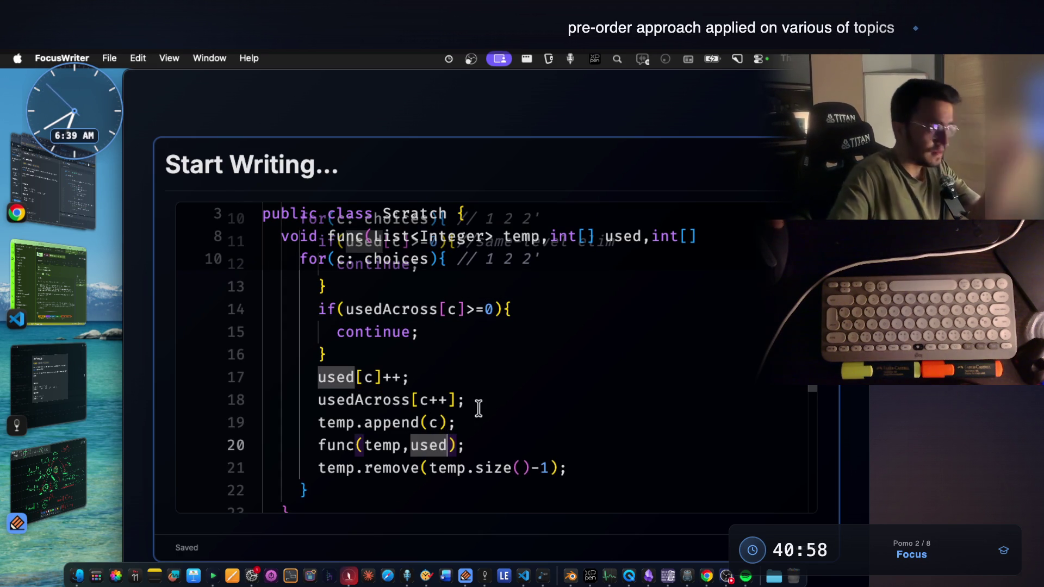
key(Right)
text(,us)
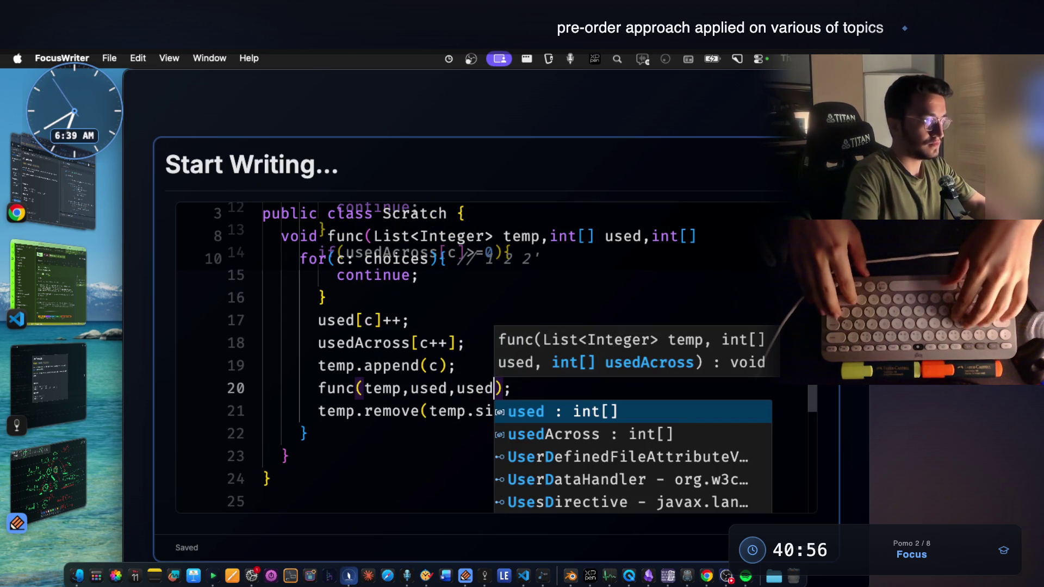
key(Down)
key(Return)
scroll(489, 359, up, 5)
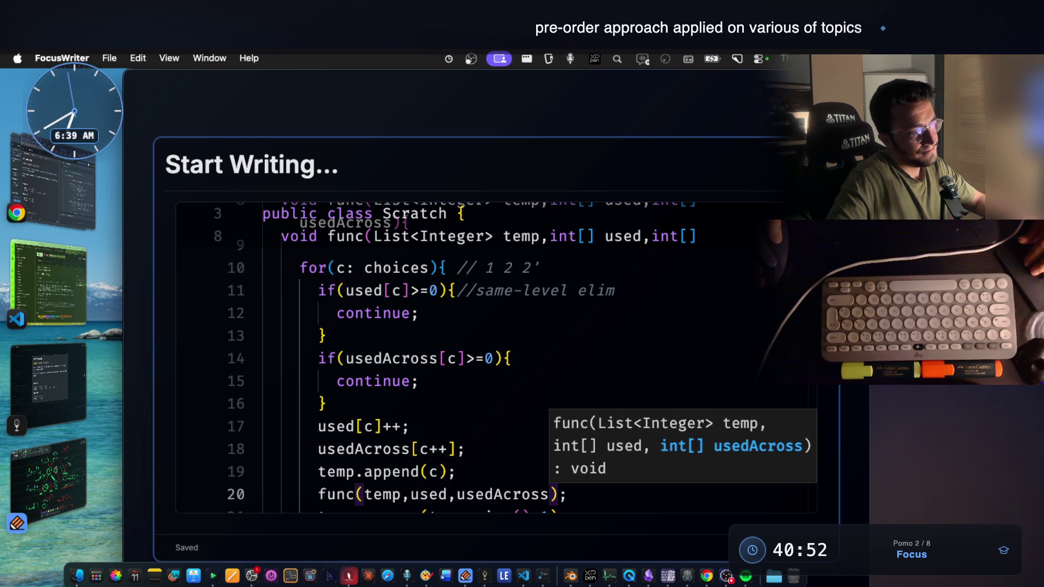
Step: Review the used and usedAcross checks and increments, then switch back to the Notability sketch
click(412, 359)
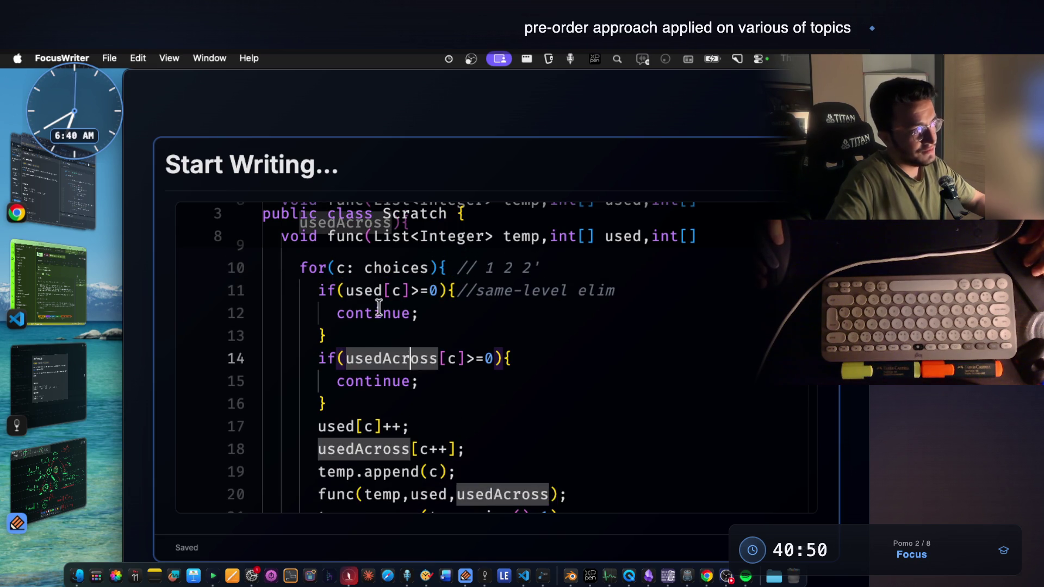
click(371, 295)
scroll(371, 296, down, 1)
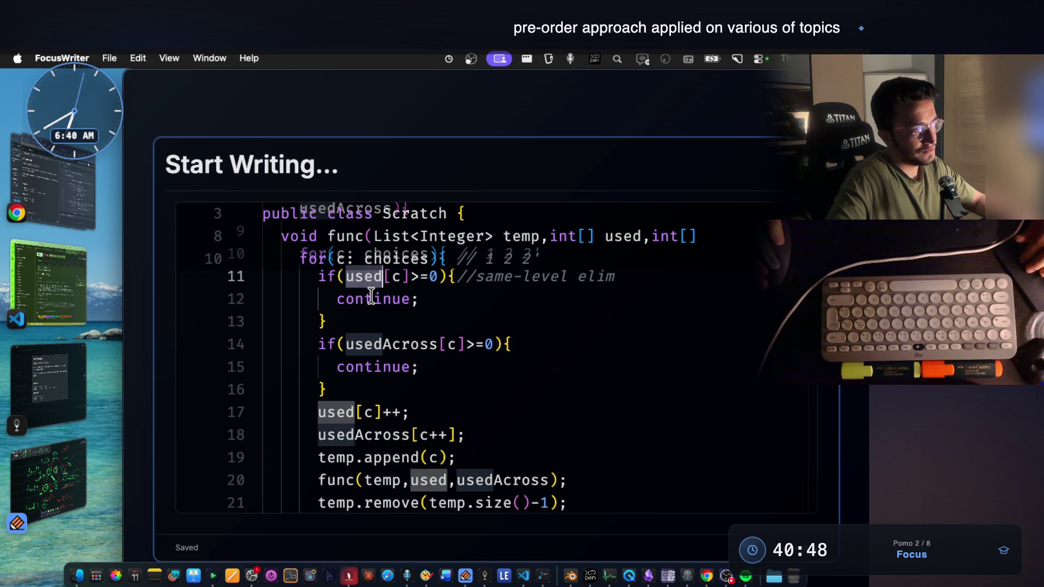
scroll(371, 296, up, 2)
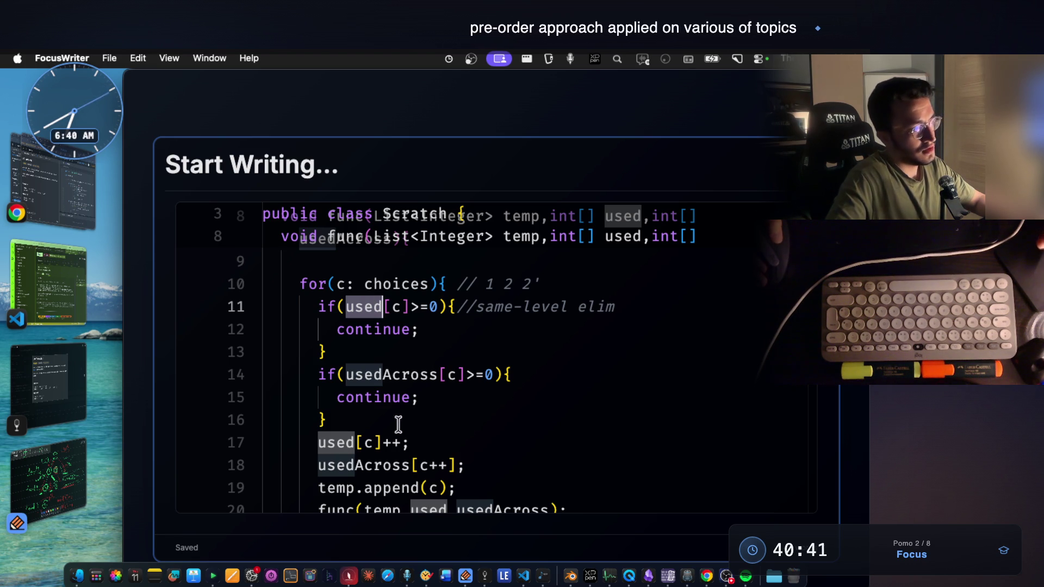
click(413, 443)
scroll(412, 440, down, 1)
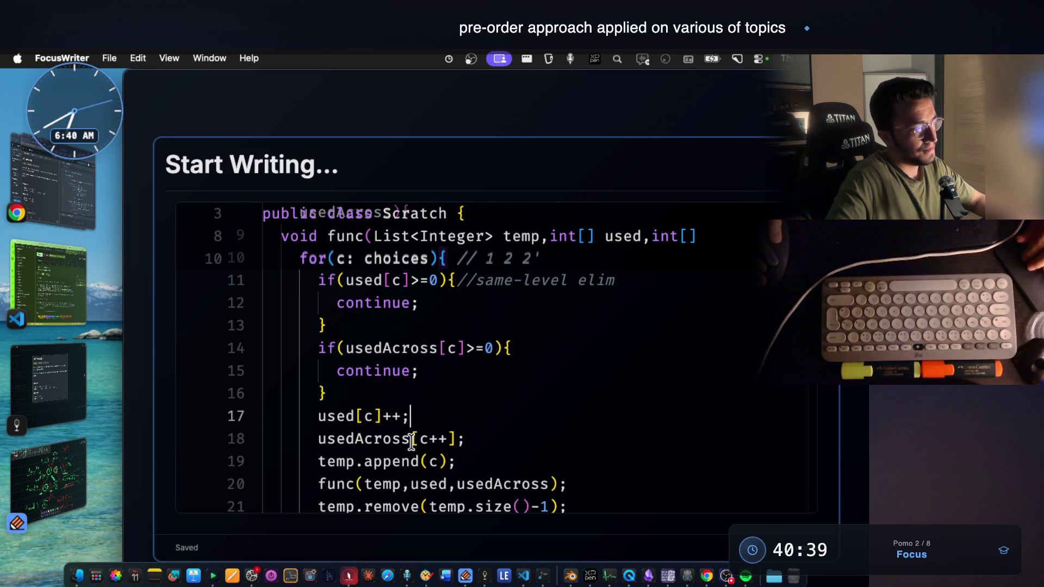
mouse_move(502, 511)
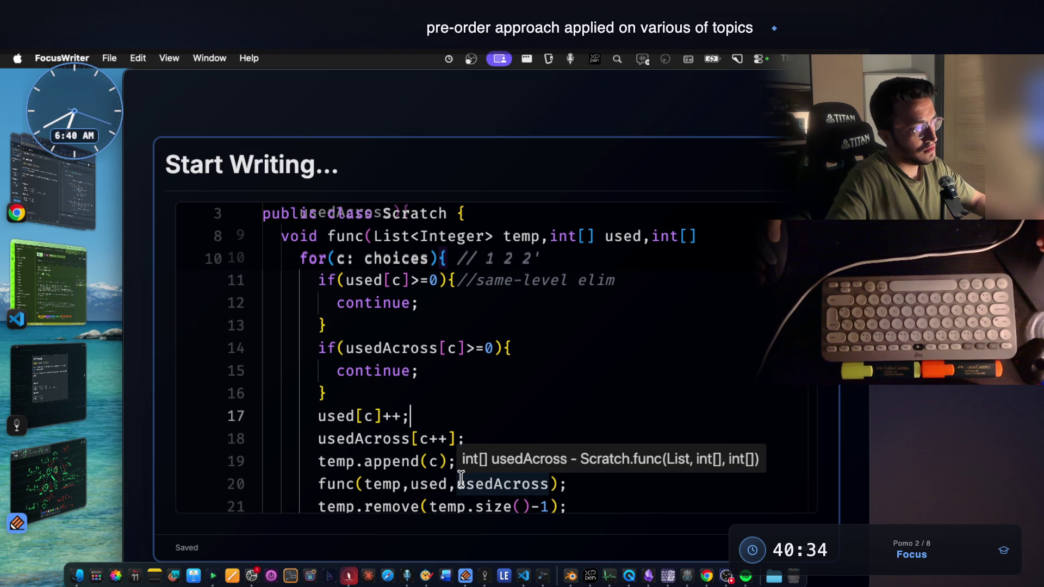
click(470, 440)
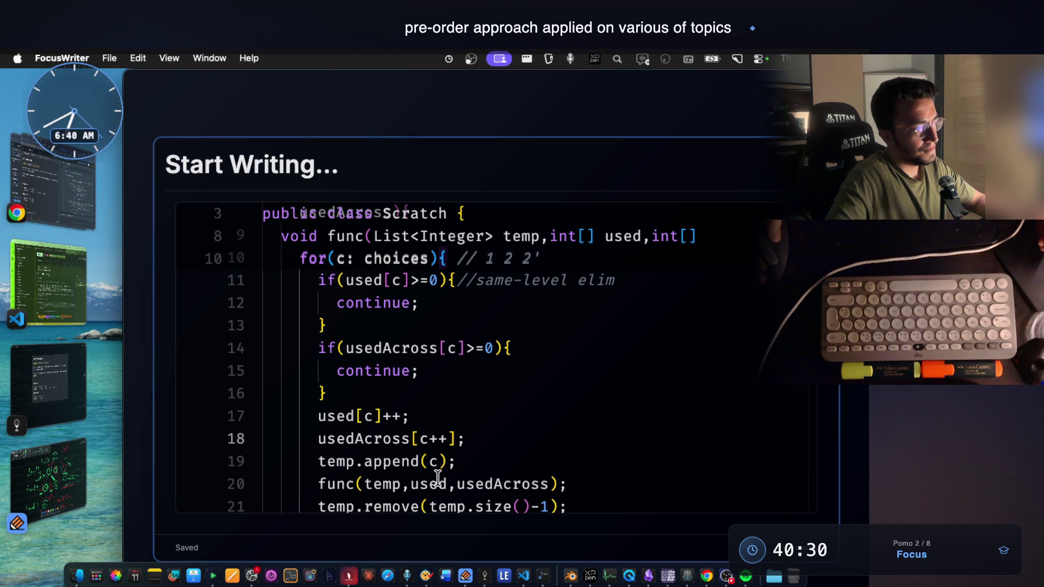
mouse_move(429, 484)
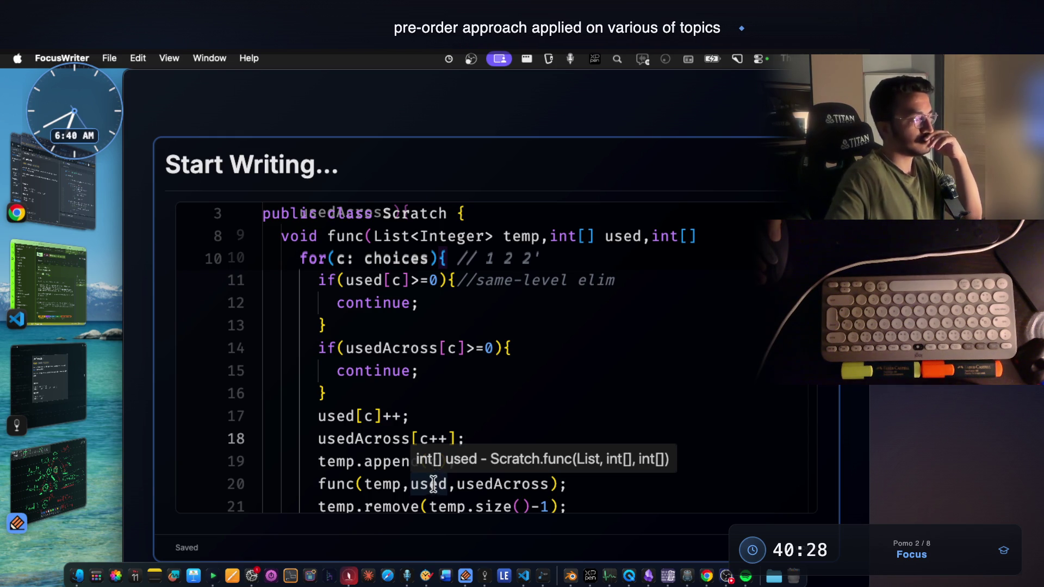
click(49, 482)
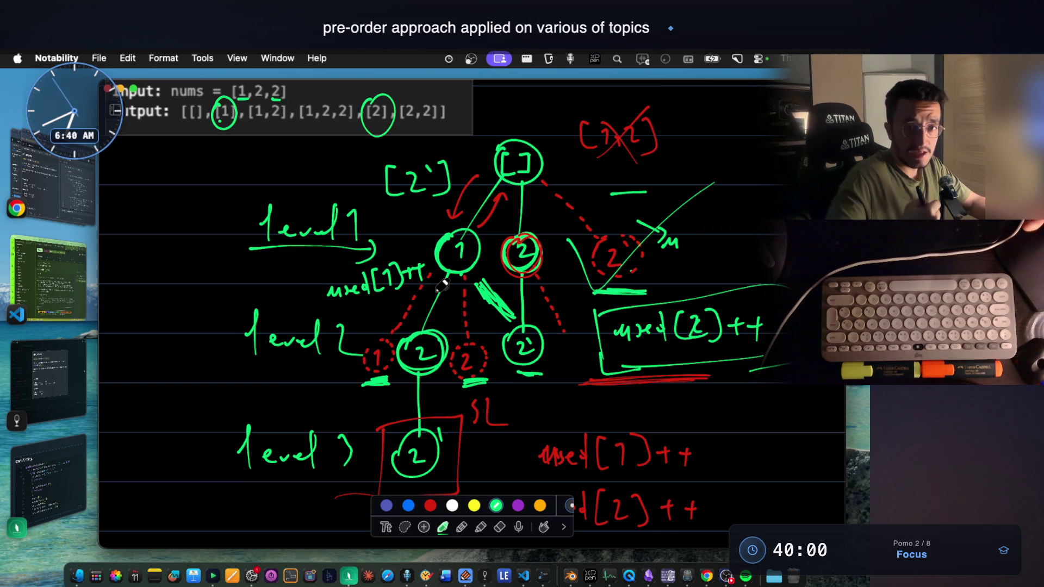
scroll(441, 343, down, 3)
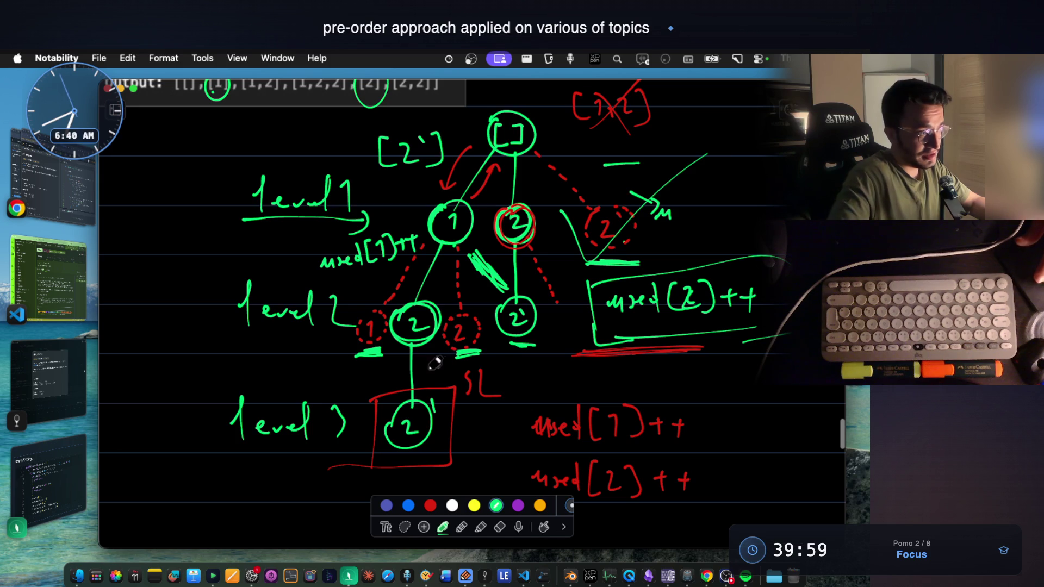
mouse_move(315, 485)
mouse_down()
mouse_move(330, 495)
mouse_move(292, 486)
mouse_up()
scroll(297, 476, down, 5)
drag(378, 411, 406, 427)
Step: Draw a new 2' node below level 3, cross out the circled 1,2 node, underline 2', then bring VS Code forward
click(385, 454)
mouse_move(400, 405)
mouse_down()
mouse_move(406, 415)
mouse_move(380, 453)
mouse_up()
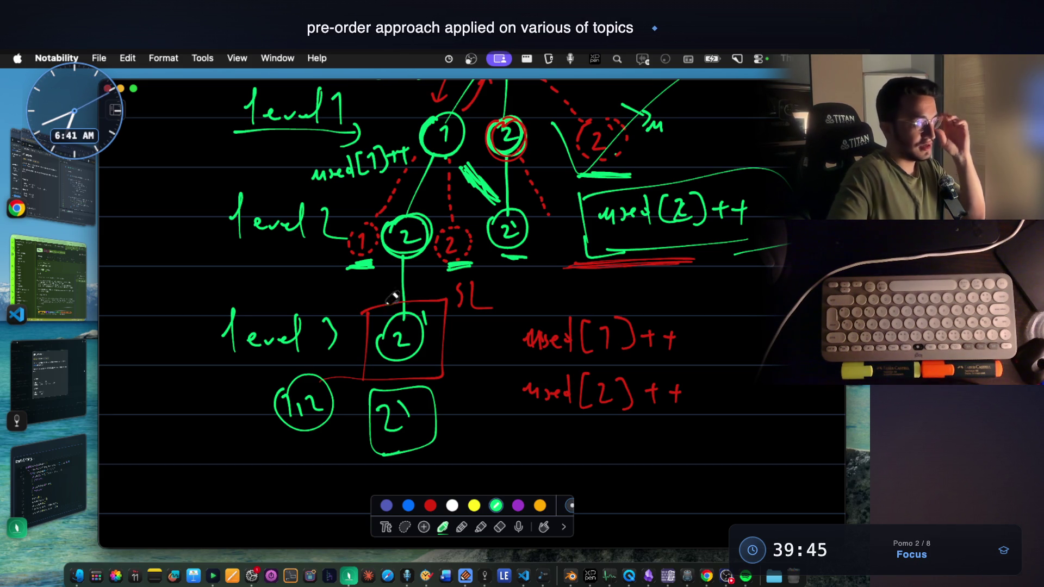
drag(326, 364, 284, 424)
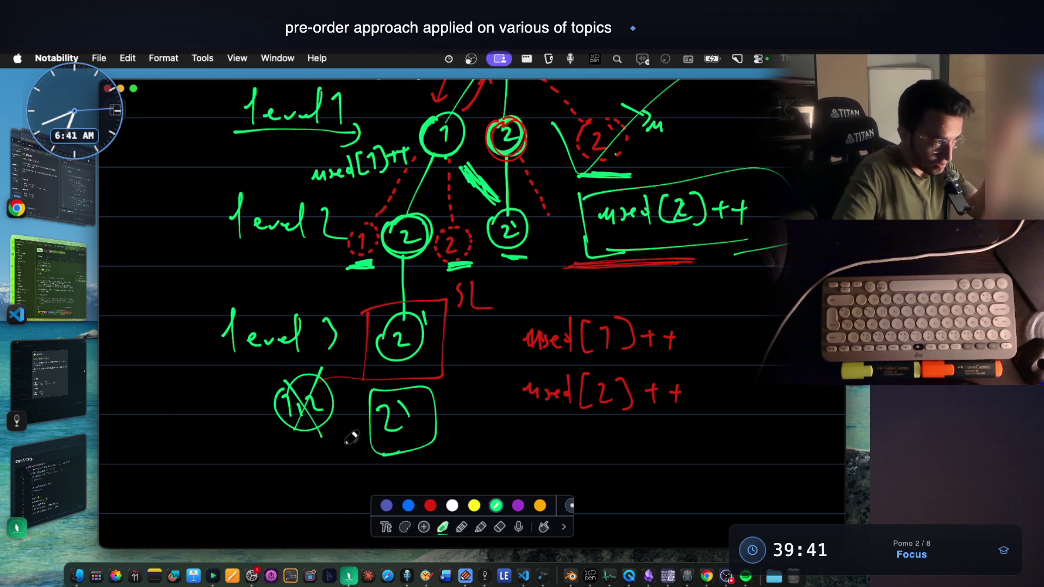
drag(363, 461, 449, 449)
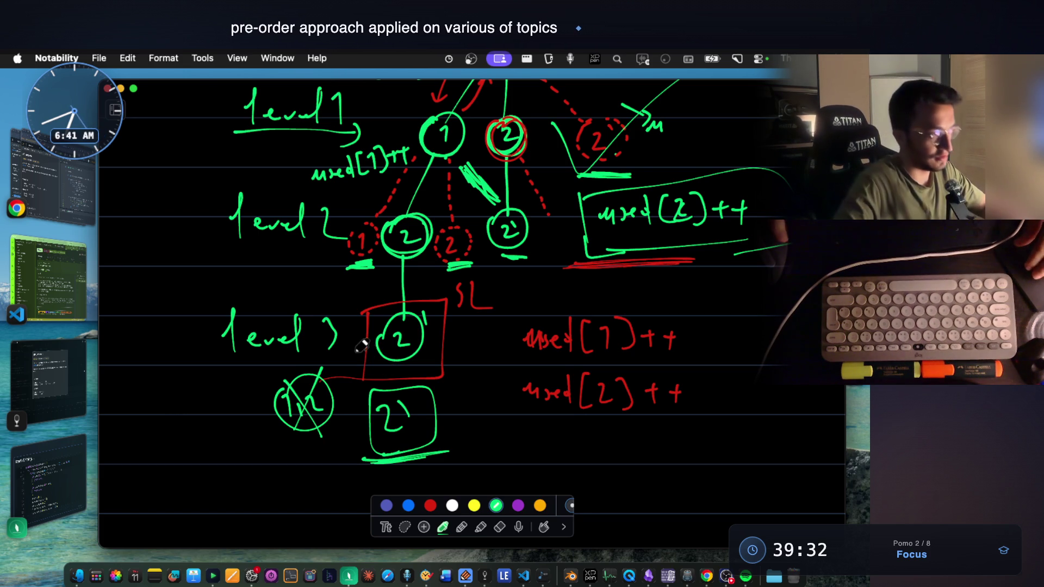
scroll(366, 344, up, 2)
scroll(367, 344, up, 2)
scroll(366, 343, up, 1)
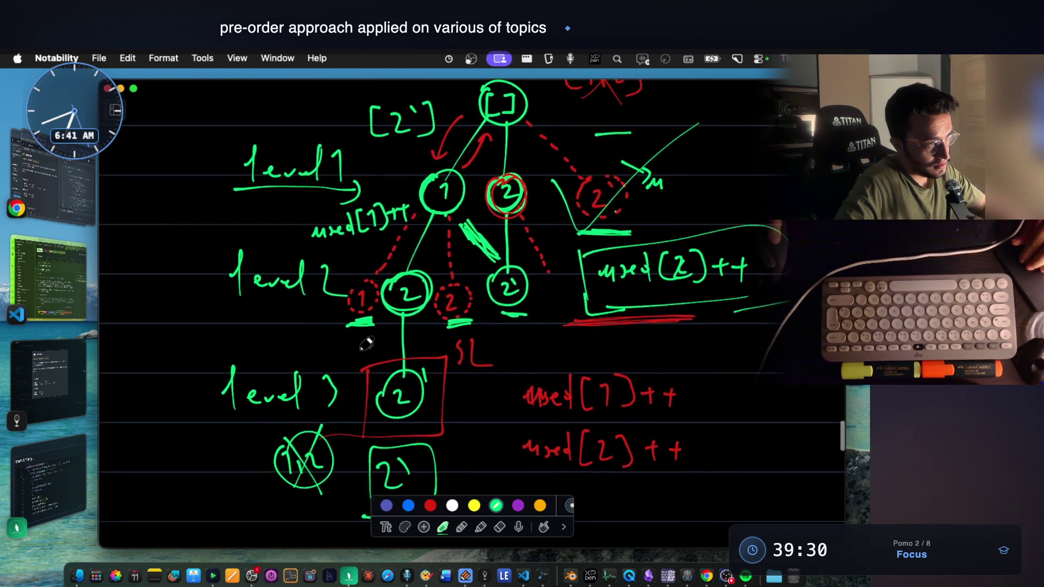
scroll(366, 343, up, 1)
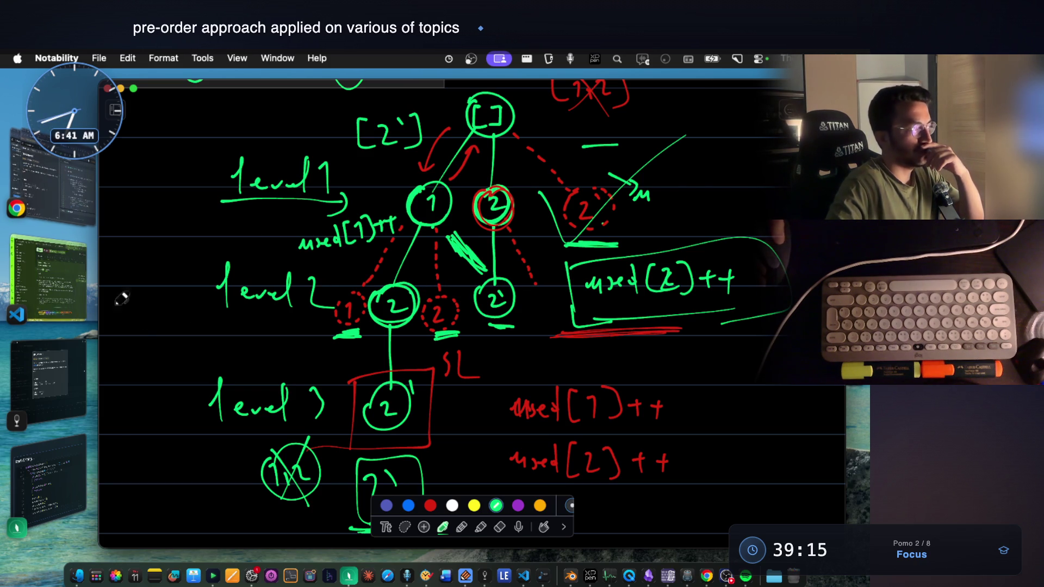
scroll(497, 414, down, 2)
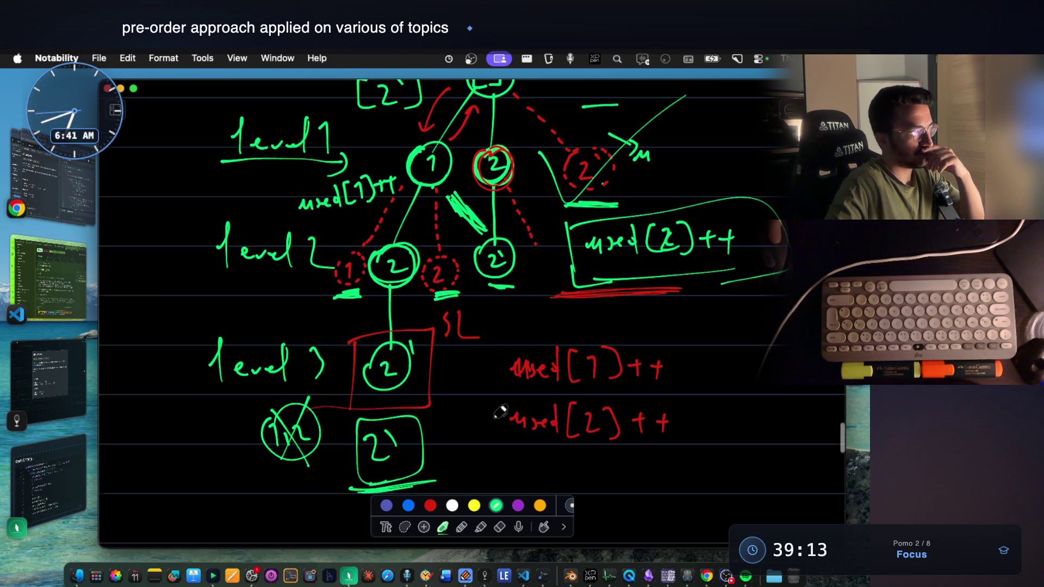
scroll(501, 412, up, 3)
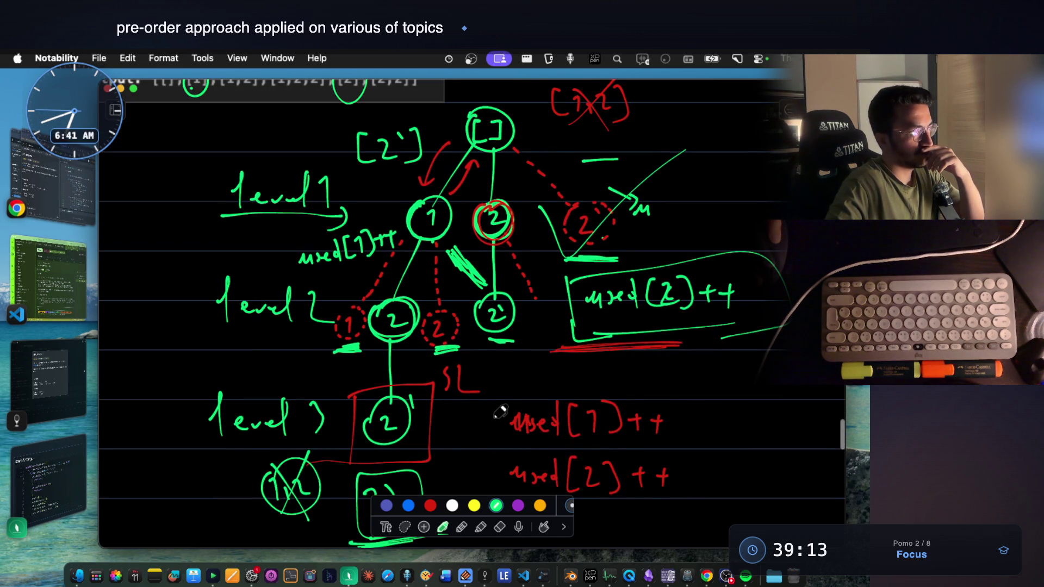
click(517, 576)
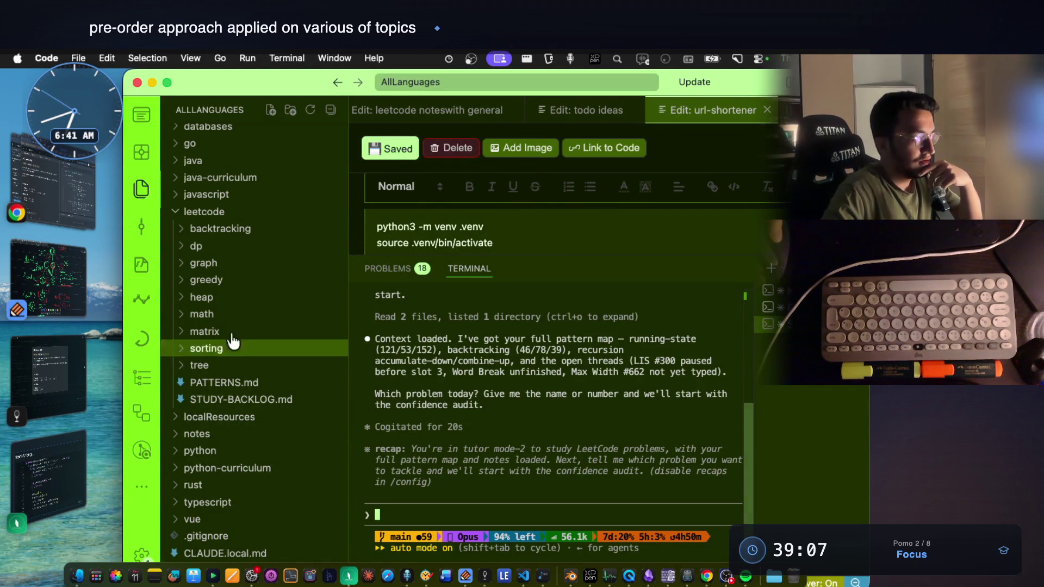
Step: Screenshot the Subsets II problem card and paste it into the Claude tutor prompt
click(58, 382)
key(super+shift+4)
drag(321, 143, 671, 435)
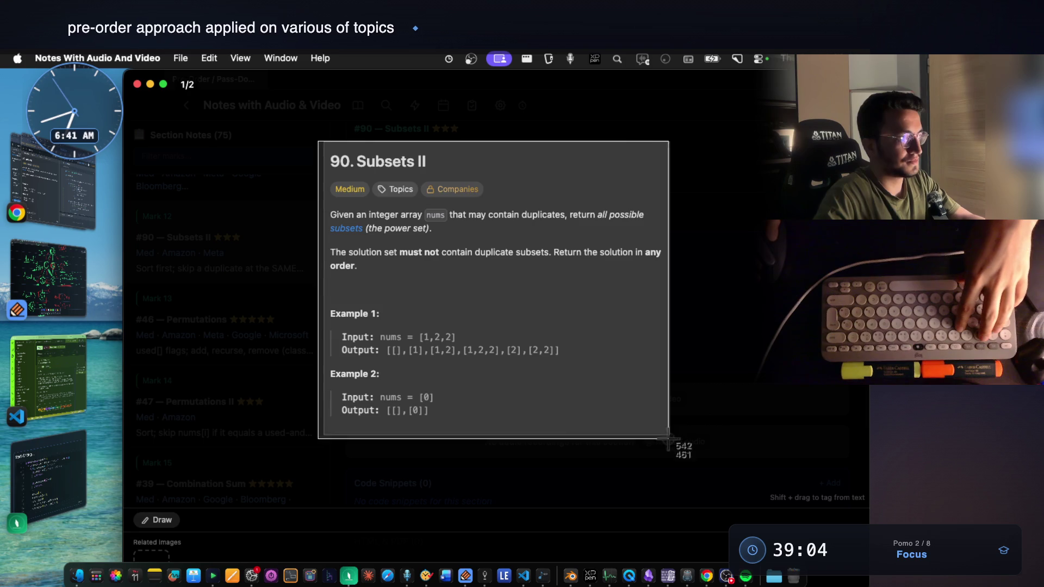
click(524, 576)
key(ctrl+v)
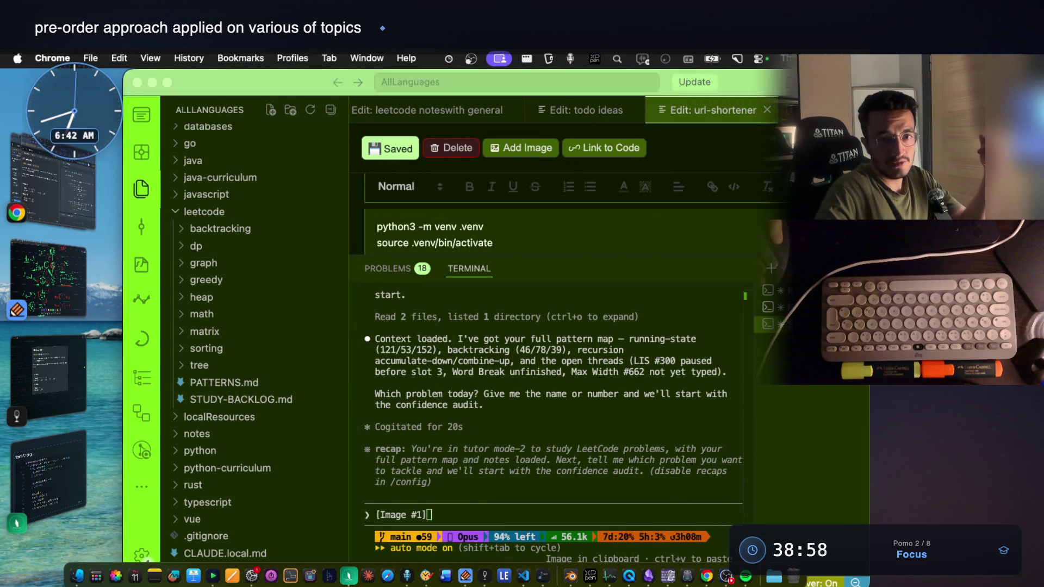
Step: Switch to the LeetCode Subsets II page and start another screen capture
key(super+Tab)
key(shift+super+4)
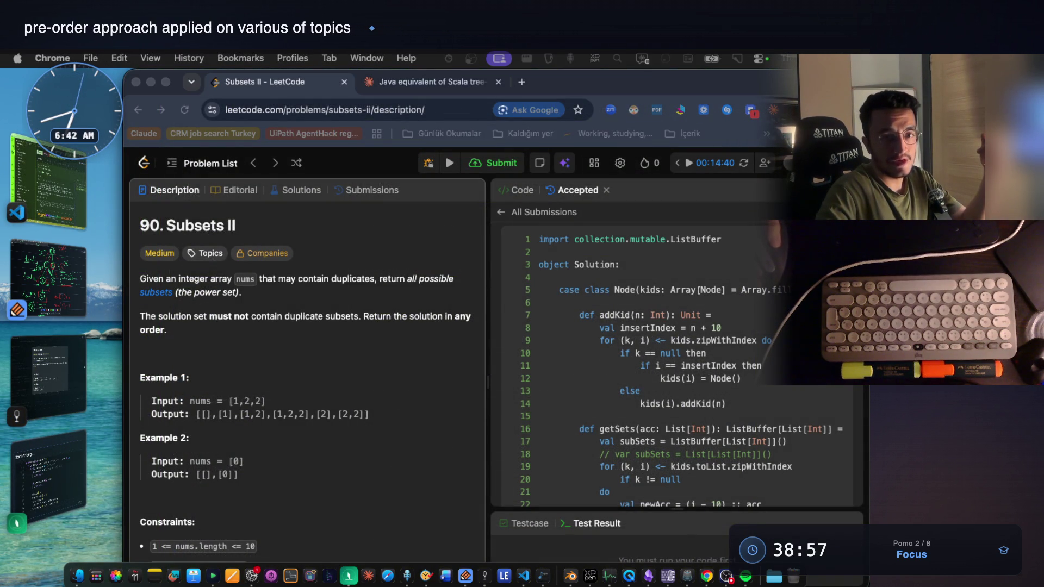
Step: Capture the Subsets II problem description on LeetCode and return to the tutor terminal
click(490, 348)
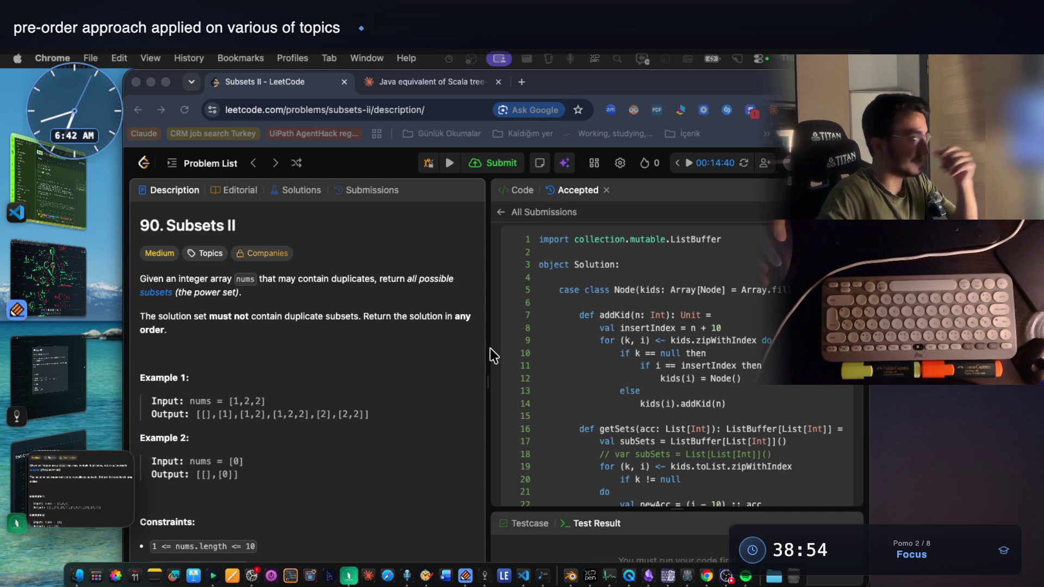
key(shift+super+4)
drag(129, 201, 527, 520)
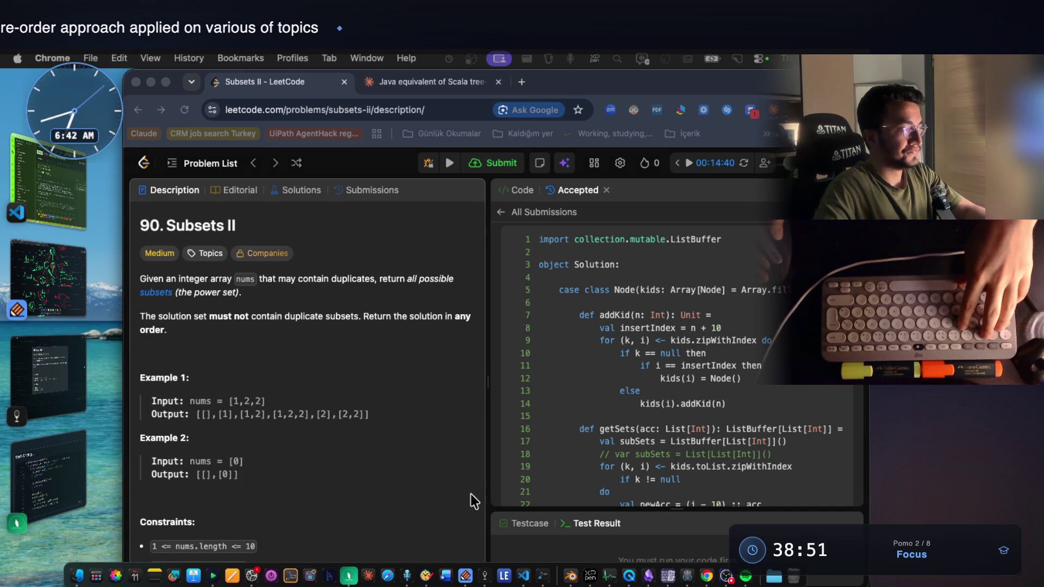
click(61, 181)
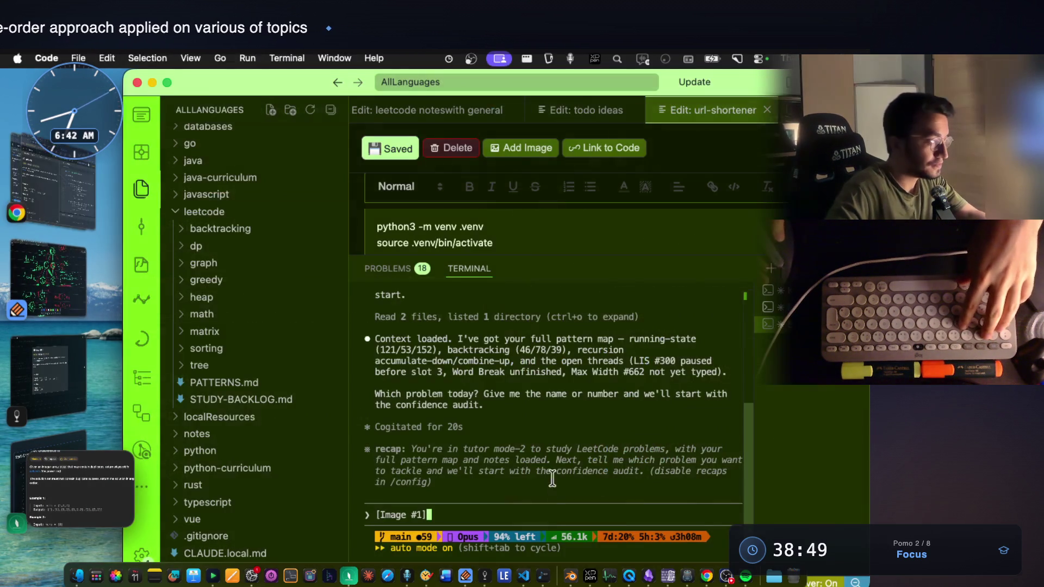
Step: Clear the old attachment with Ctrl+U and paste the new problem screenshot into the prompt
key(ctrl+u)
key(ctrl+v)
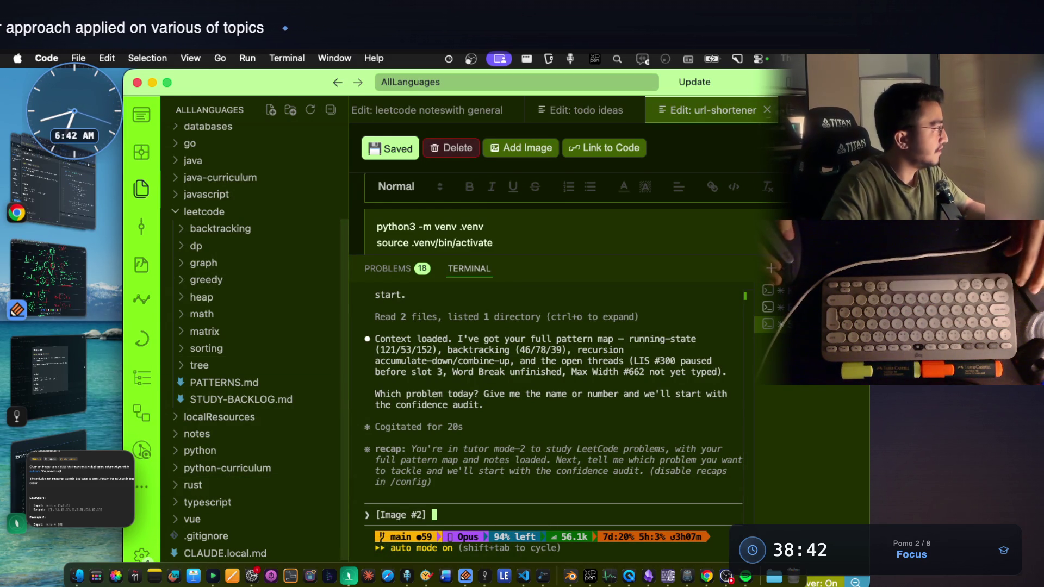
key(super+Tab)
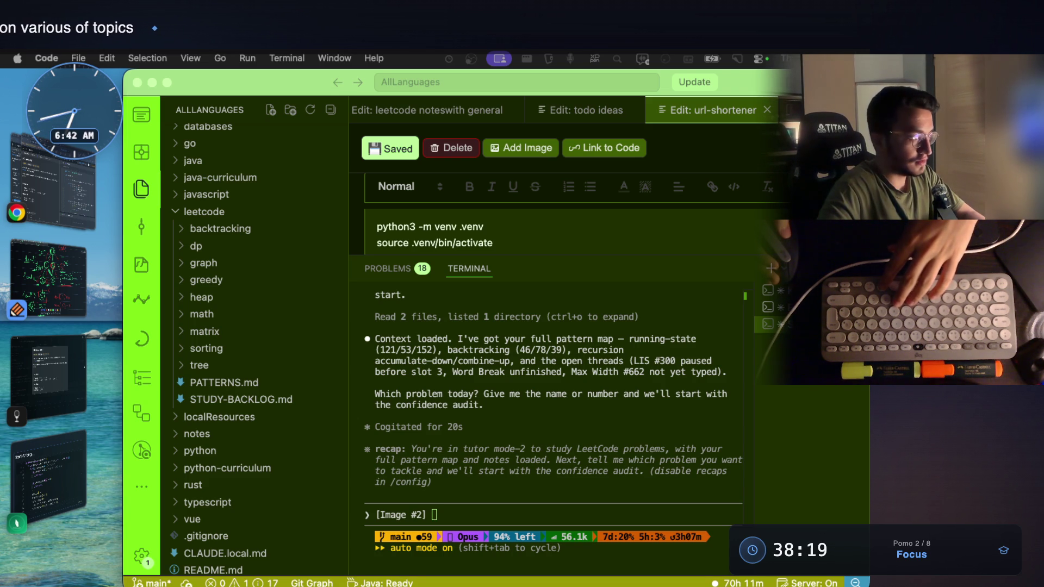
click(504, 520)
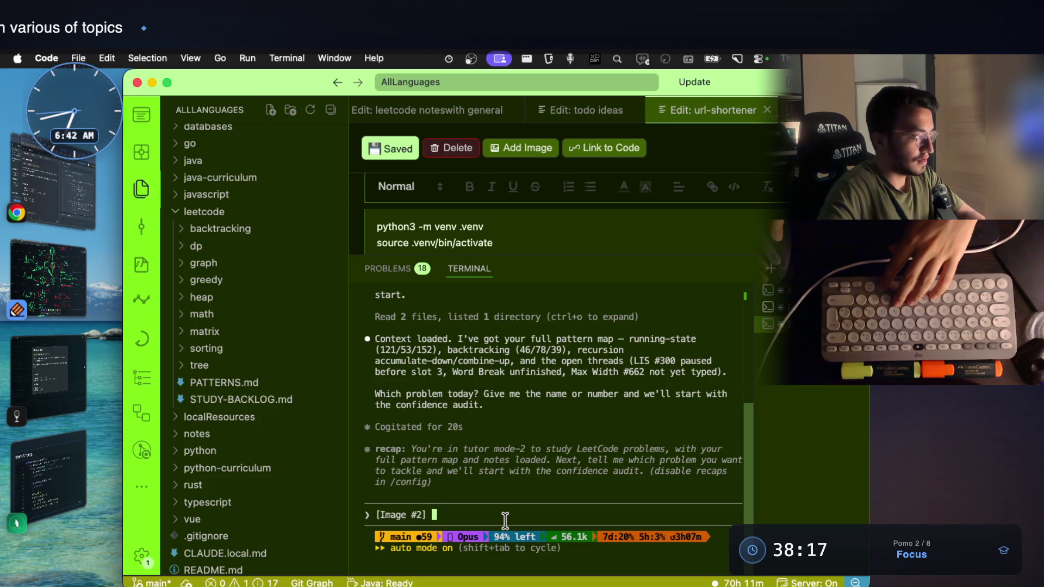
key(super+v)
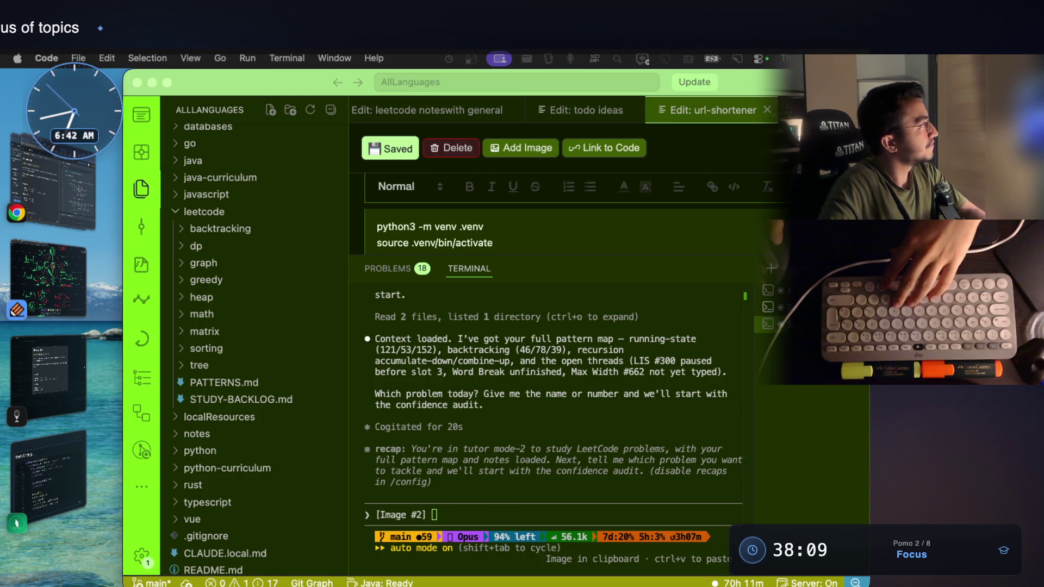
Step: Refocus the tutor terminal a few times, then switch to the Notability tree sketch
click(487, 429)
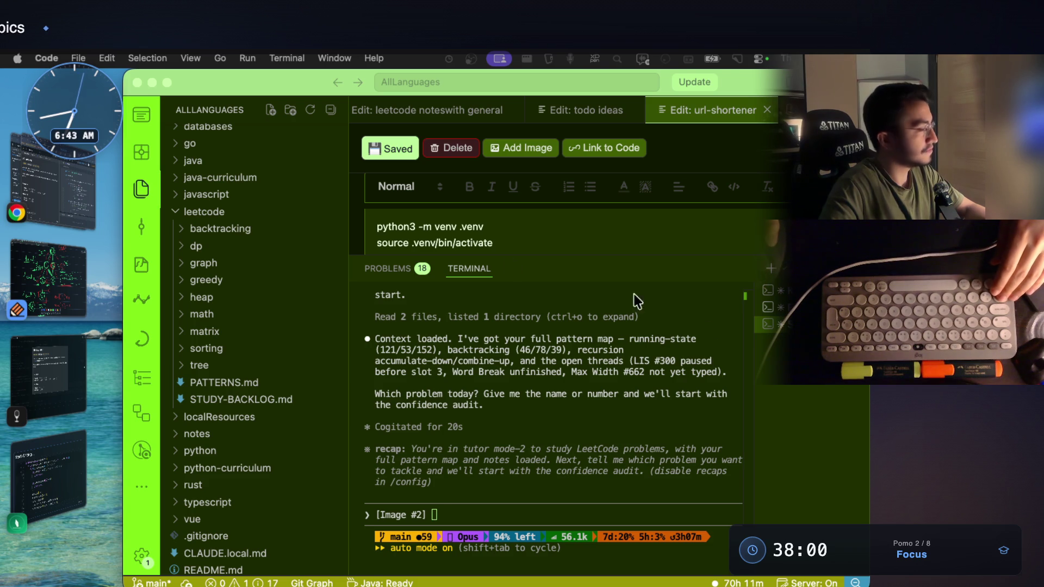
click(517, 441)
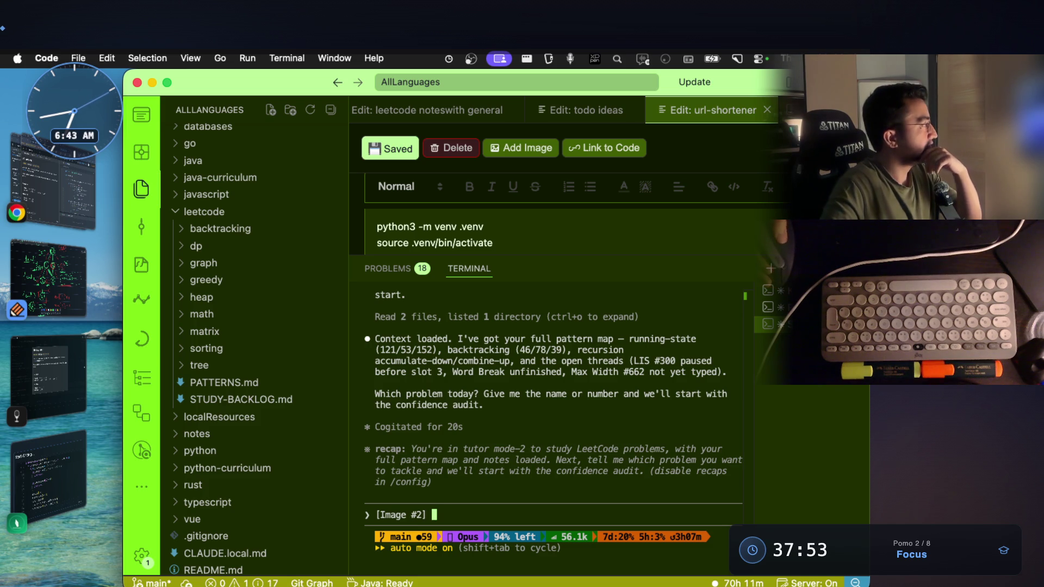
key(super+shift+4)
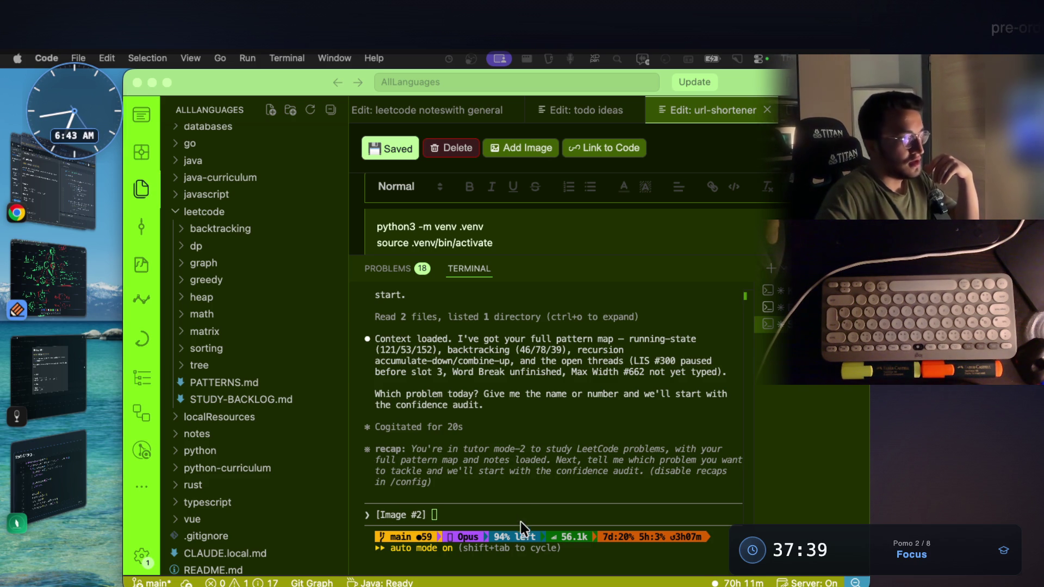
click(515, 501)
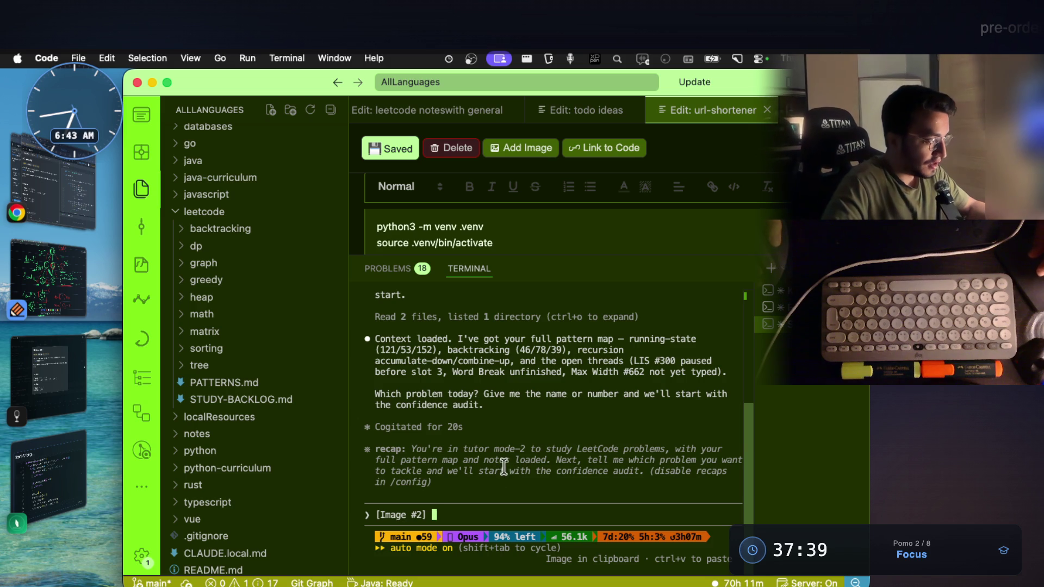
click(99, 298)
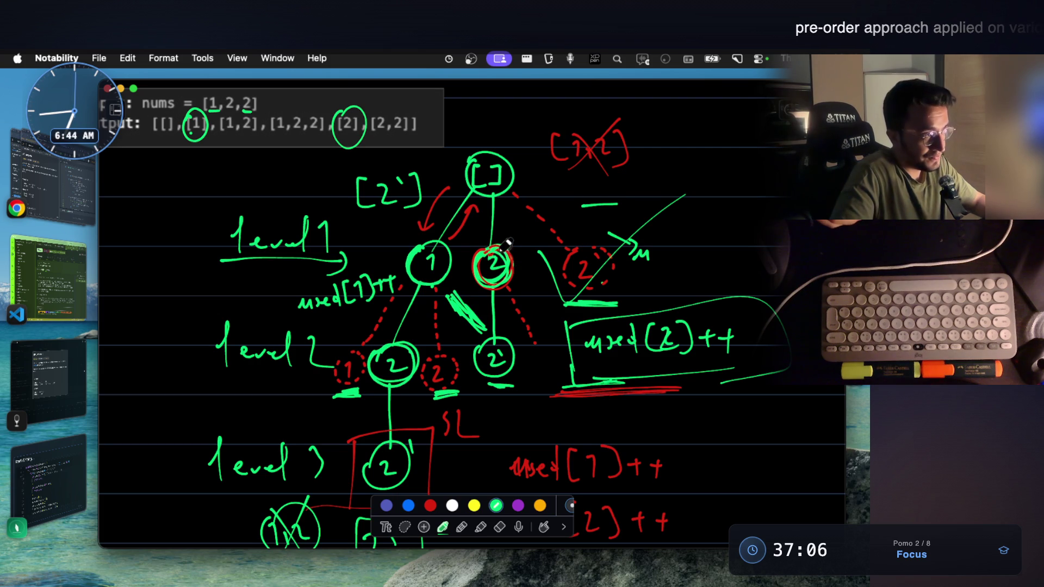
Step: Cross out the rightmost dashed 2 node, screenshot the tree sketch, and return to the tutor terminal
drag(574, 243, 623, 288)
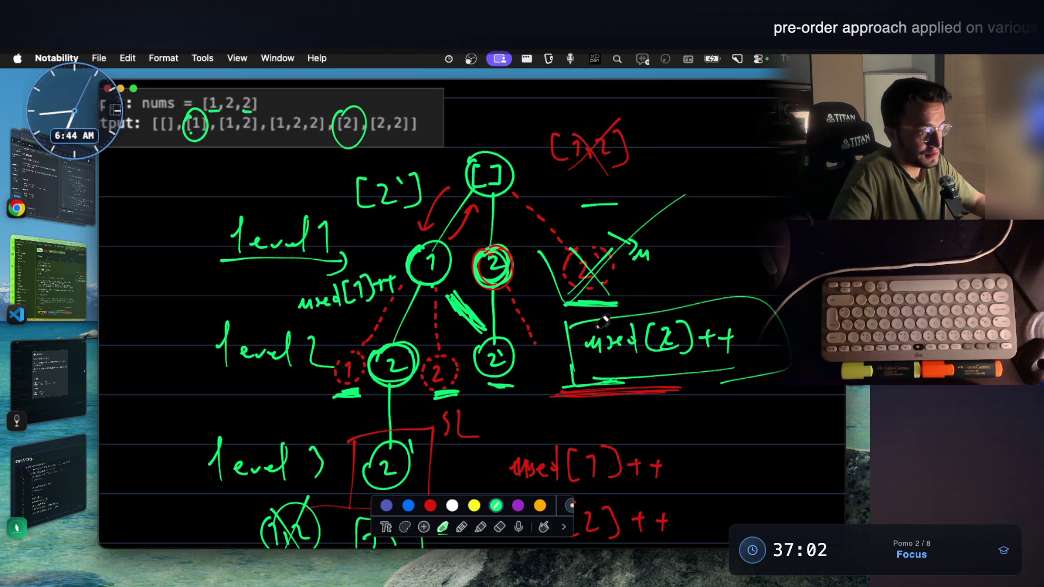
scroll(603, 321, down, 3)
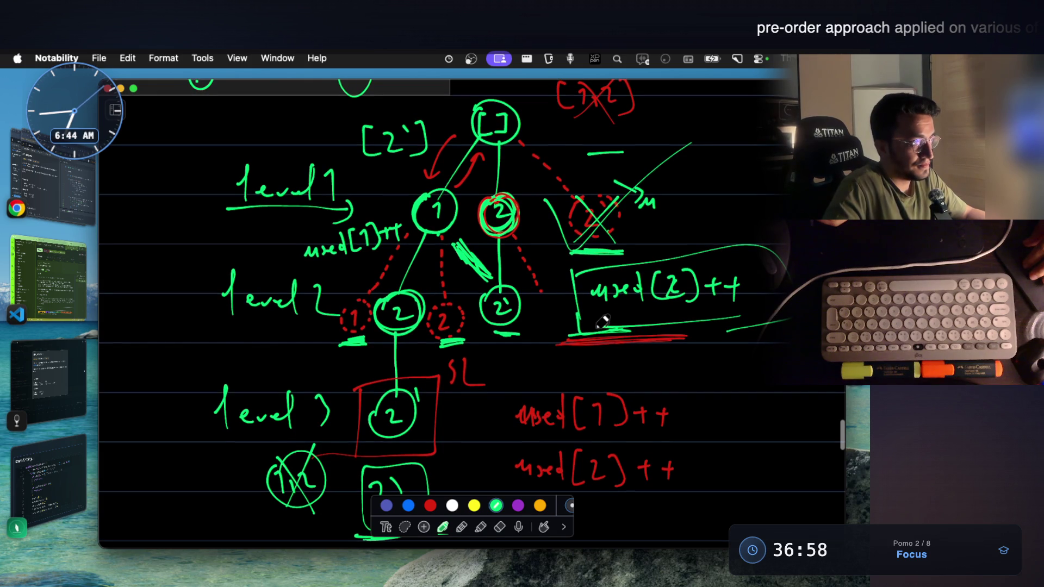
scroll(604, 321, up, 1)
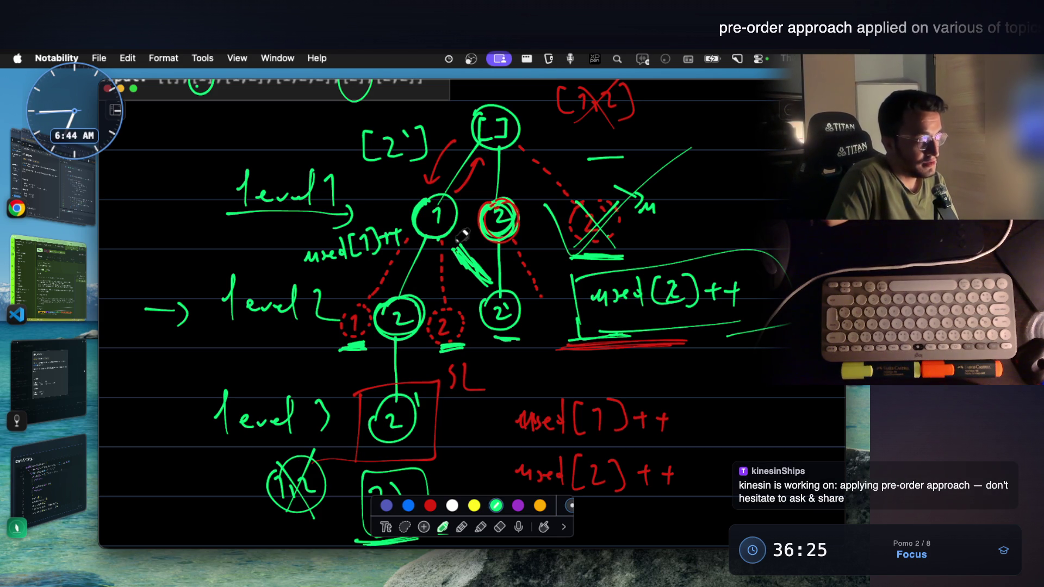
key(super+shift+4)
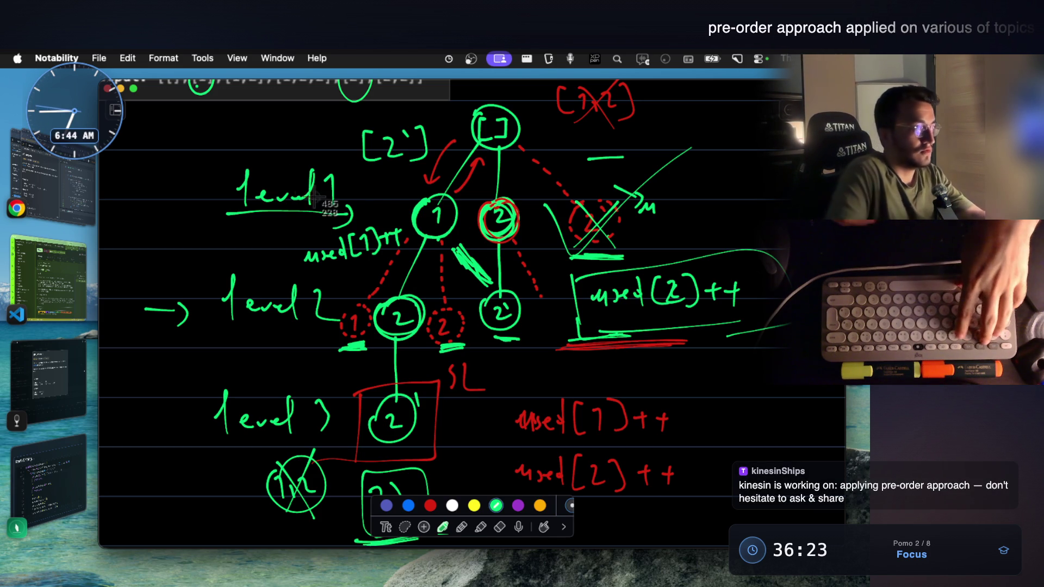
drag(194, 91, 772, 461)
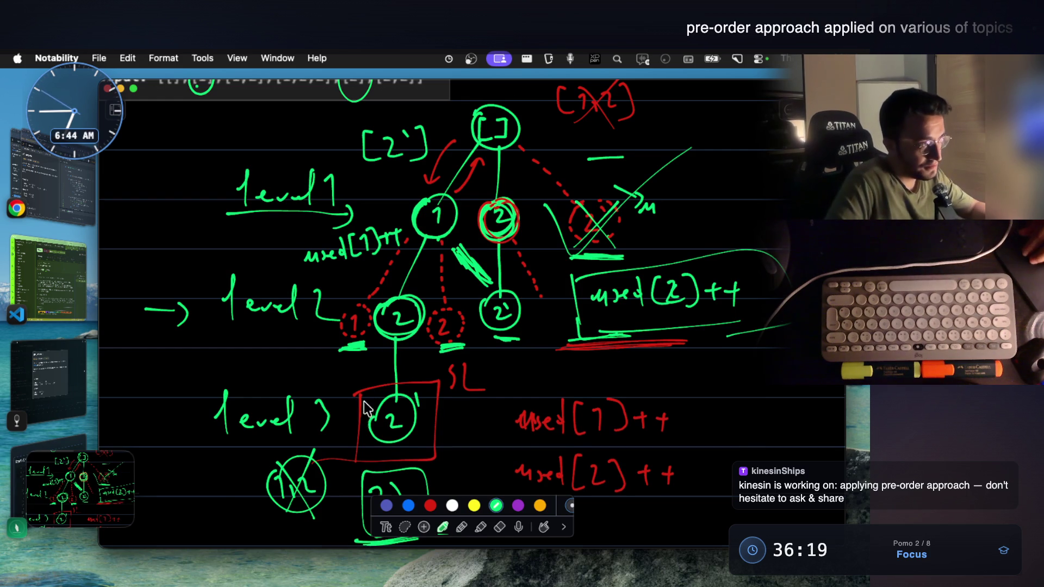
scroll(392, 409, down, 2)
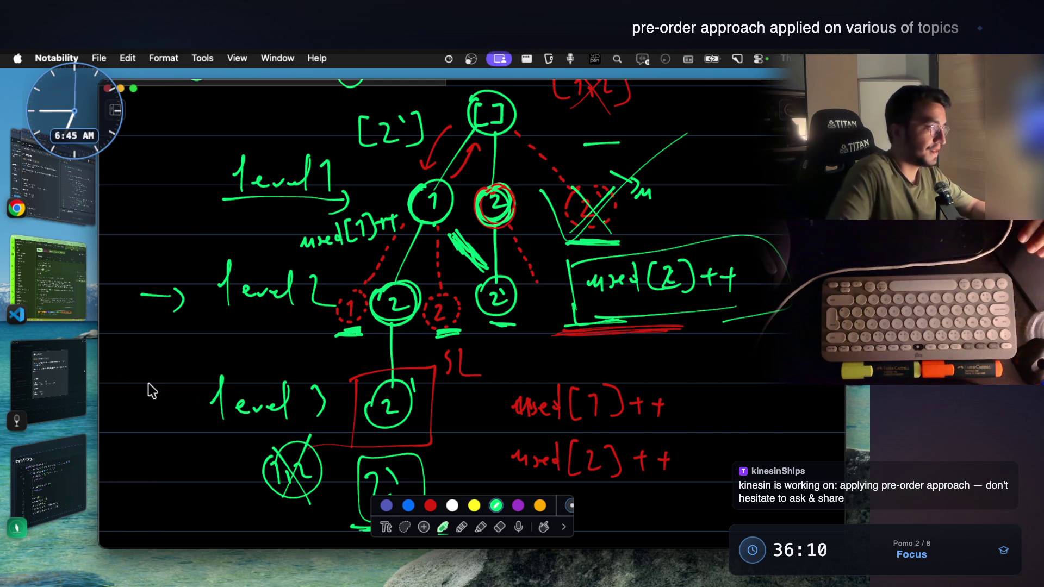
click(67, 288)
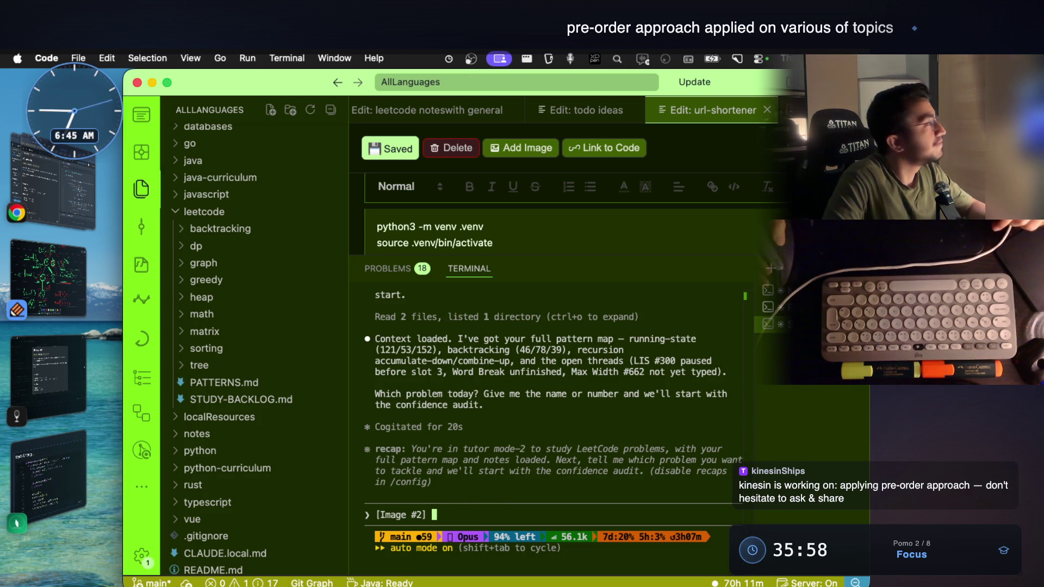
Step: Dictate the spoken question about whether the decision tree is drawn wrong
click(571, 58)
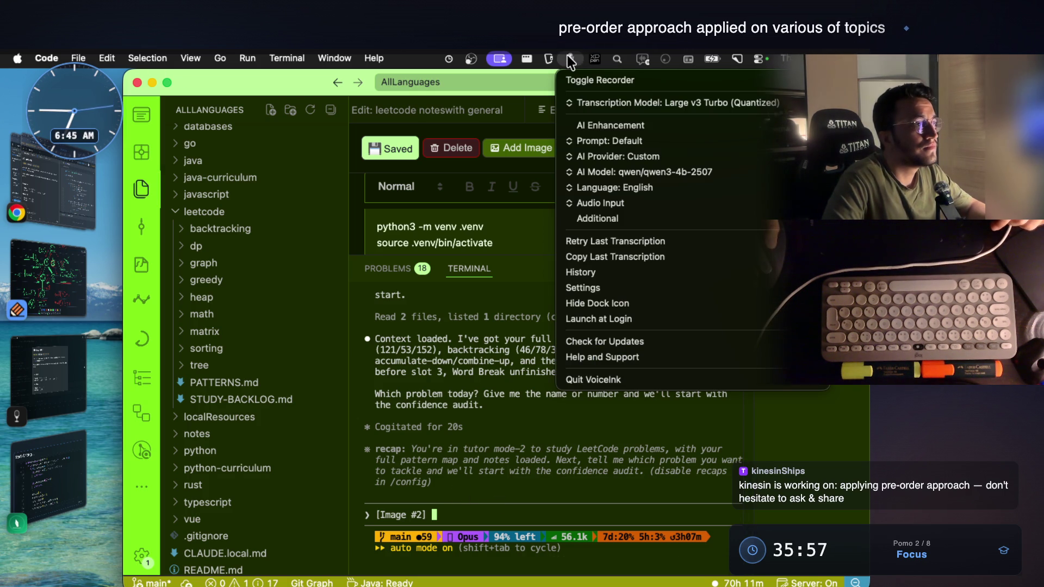
click(583, 80)
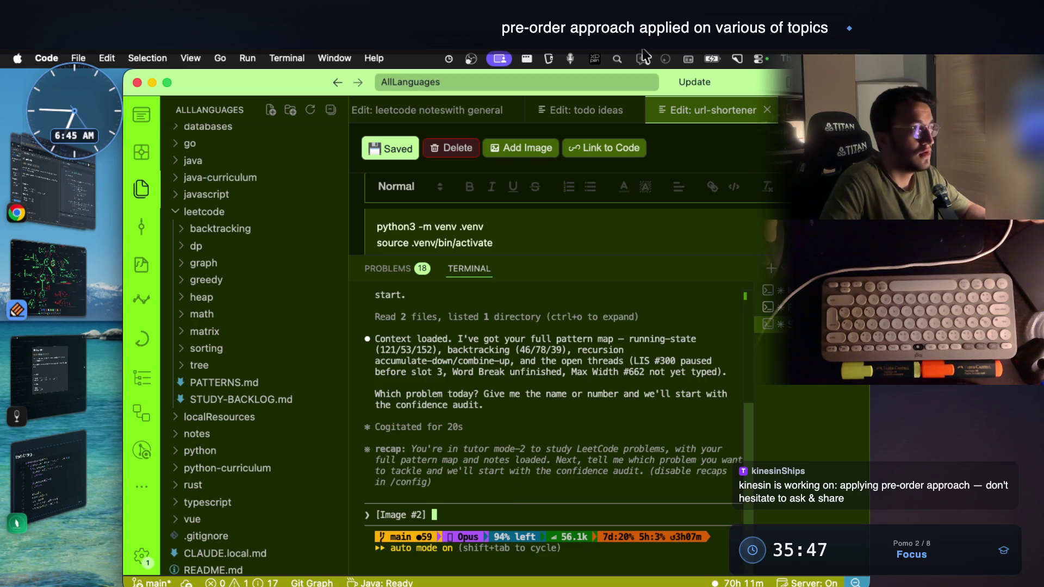
click(570, 58)
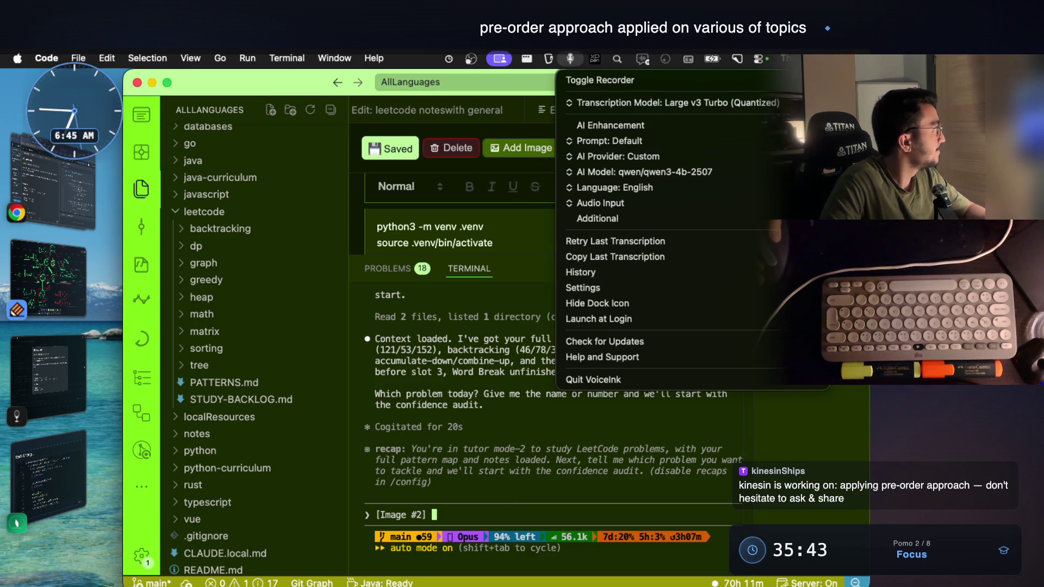
key(Escape)
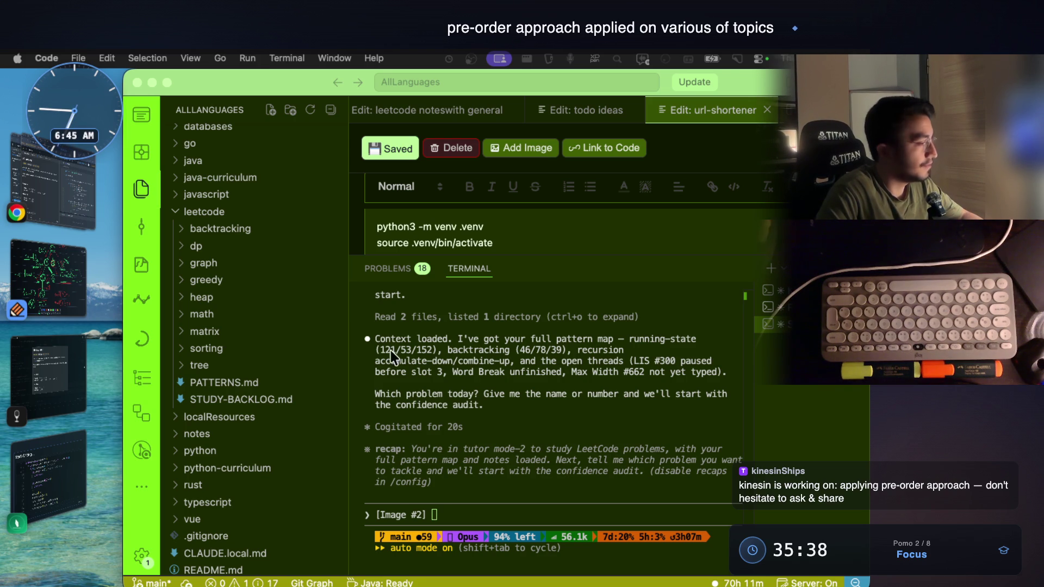
Step: Paste the dictated question after the tree screenshot and send it to the tutor
click(484, 481)
key(super+v)
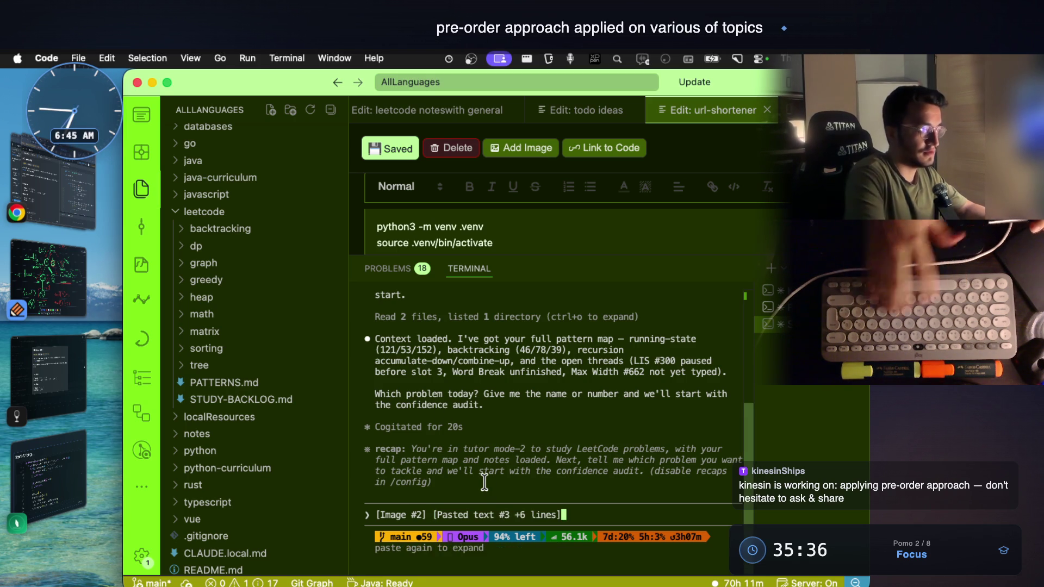
key(Return)
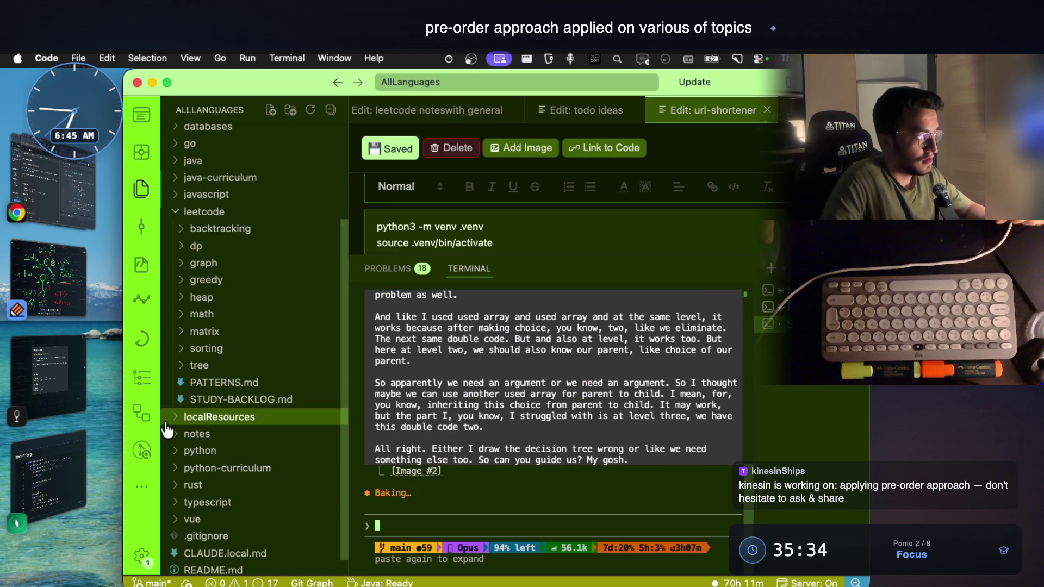
Step: Draw green arrows from the level-2 node to the boxed node and from the upper 2 down to 2'
click(49, 277)
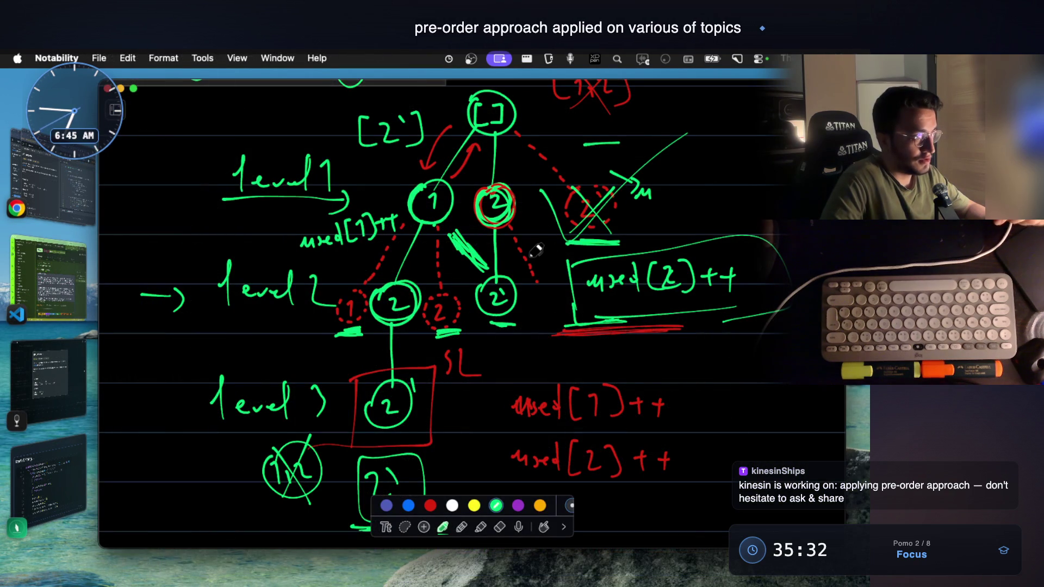
scroll(531, 258, down, 2)
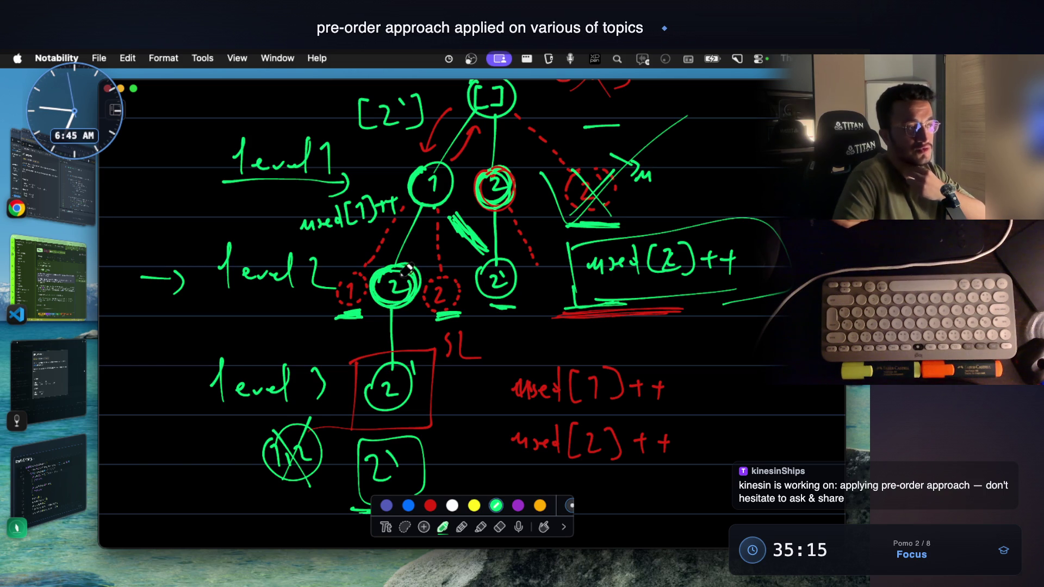
drag(416, 320, 432, 390)
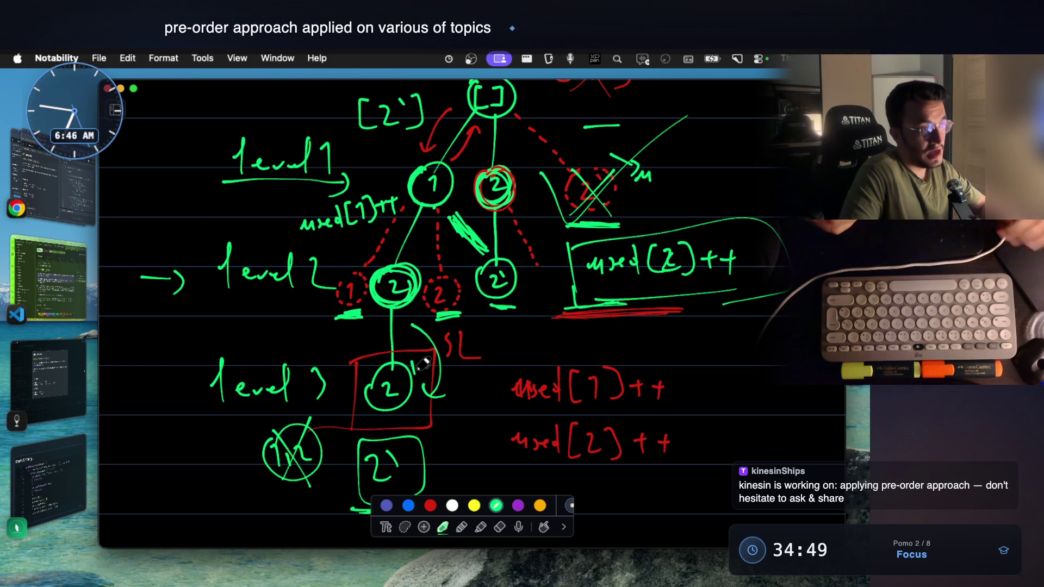
scroll(425, 364, up, 3)
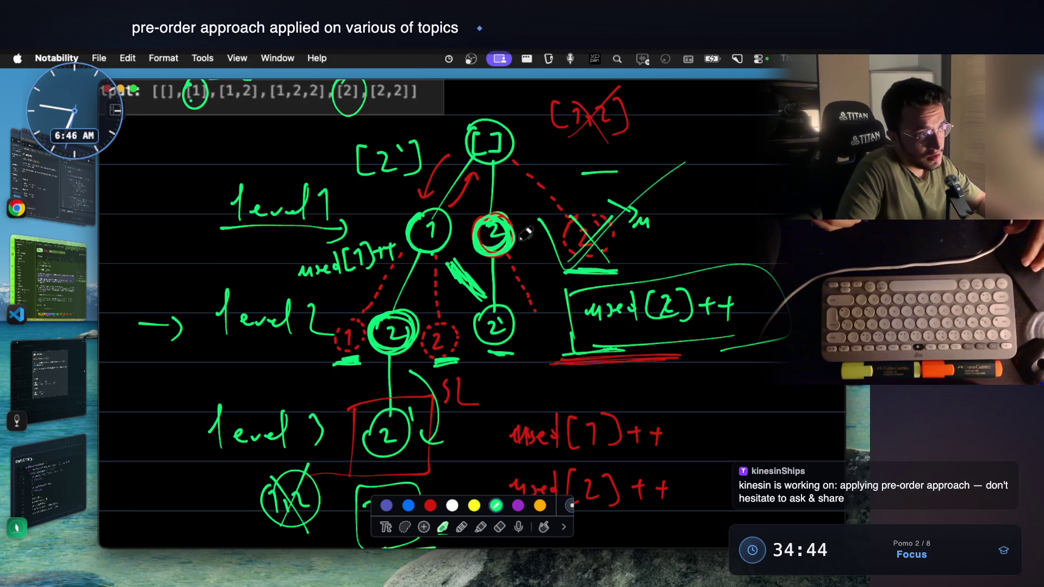
drag(522, 241, 536, 321)
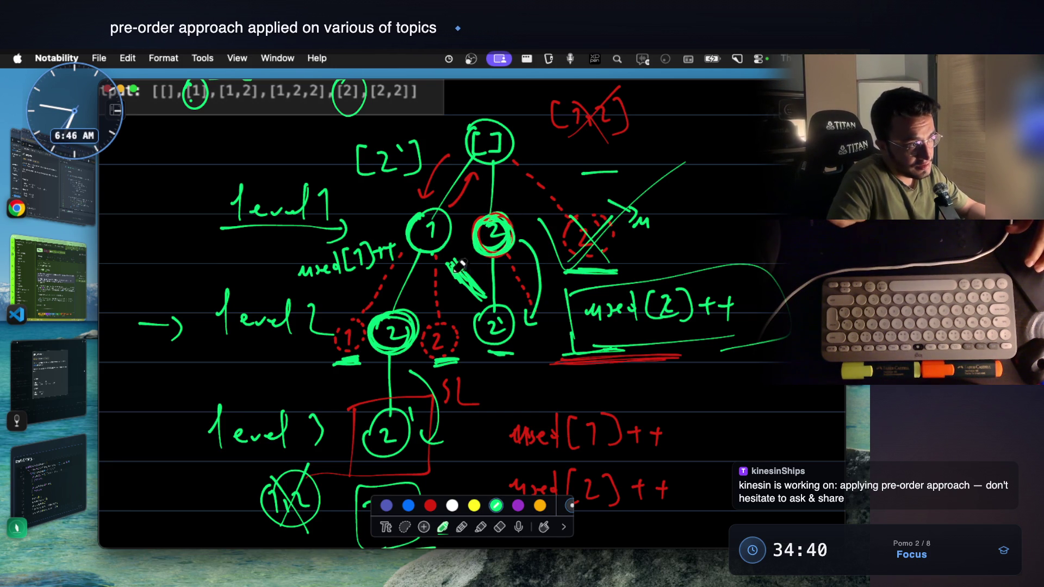
drag(477, 285, 485, 298)
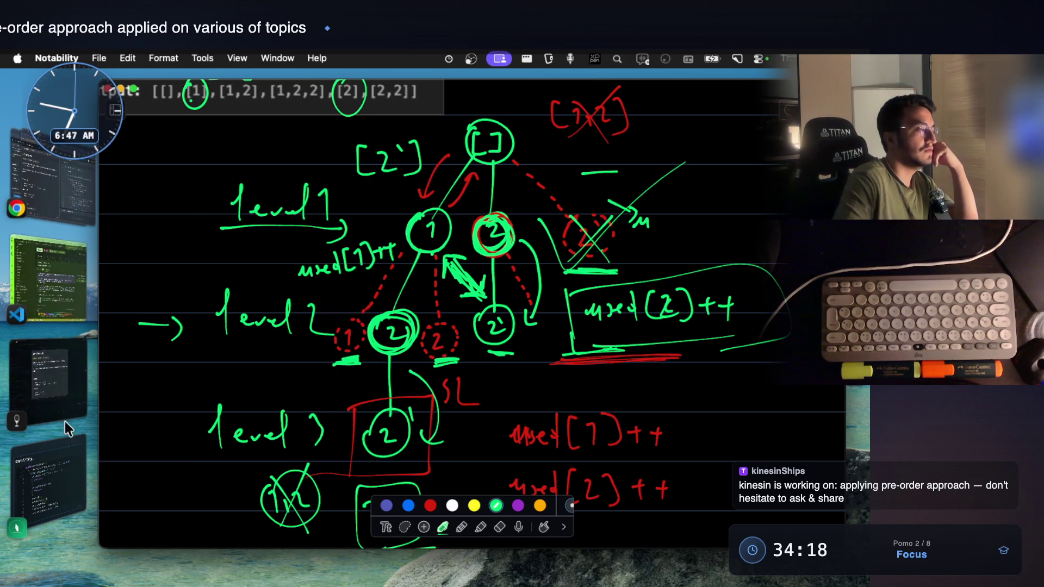
click(70, 289)
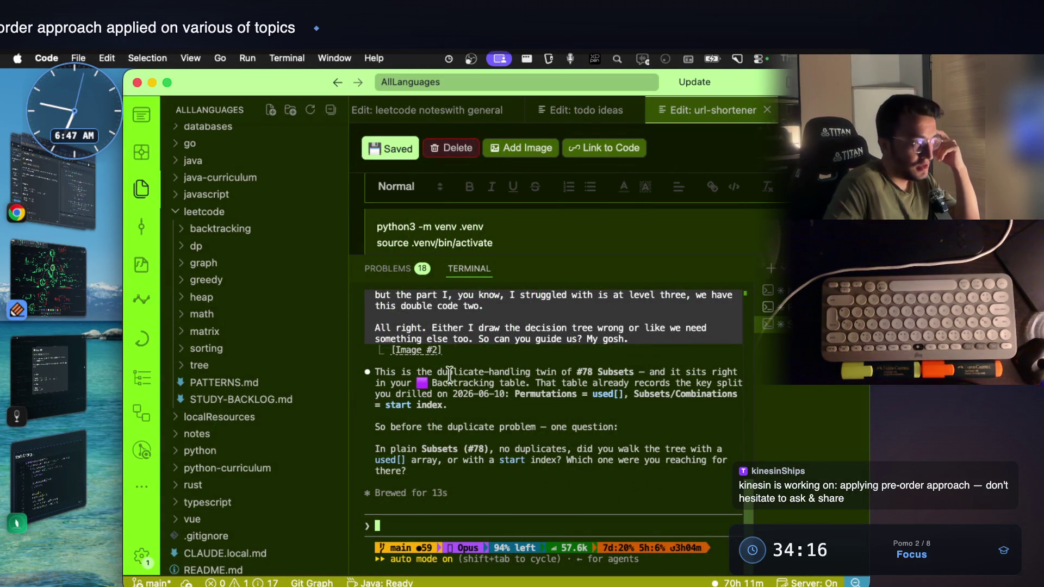
Step: Read the tutor's reply on duplicate handling and its used[] versus start-index Subsets question
mouse_move(444, 372)
mouse_down()
mouse_move(586, 361)
mouse_move(591, 371)
mouse_move(628, 368)
mouse_move(397, 383)
mouse_move(678, 383)
mouse_move(720, 358)
mouse_up()
drag(406, 389, 640, 395)
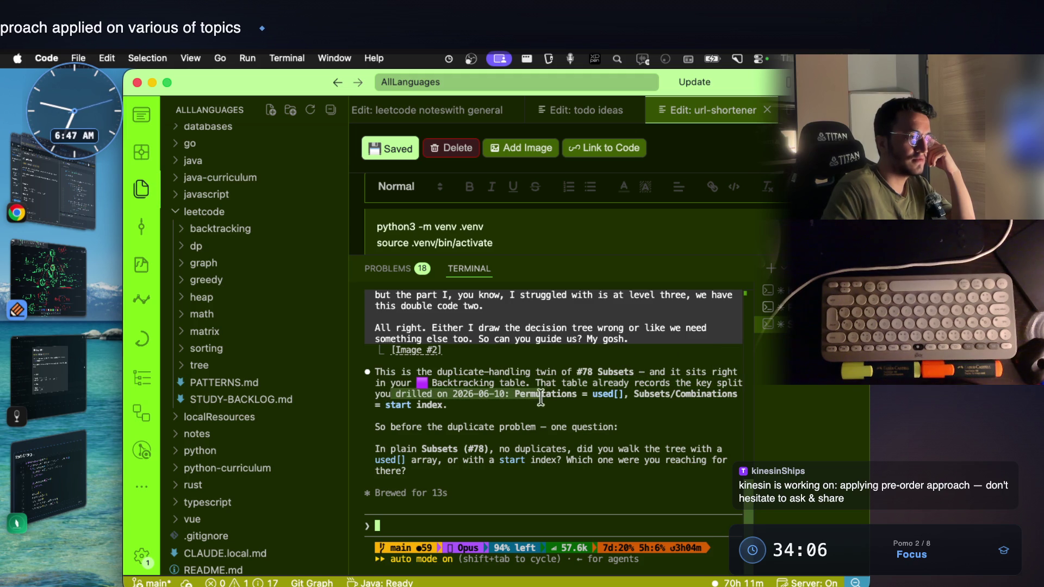
drag(424, 426, 611, 427)
drag(390, 448, 723, 449)
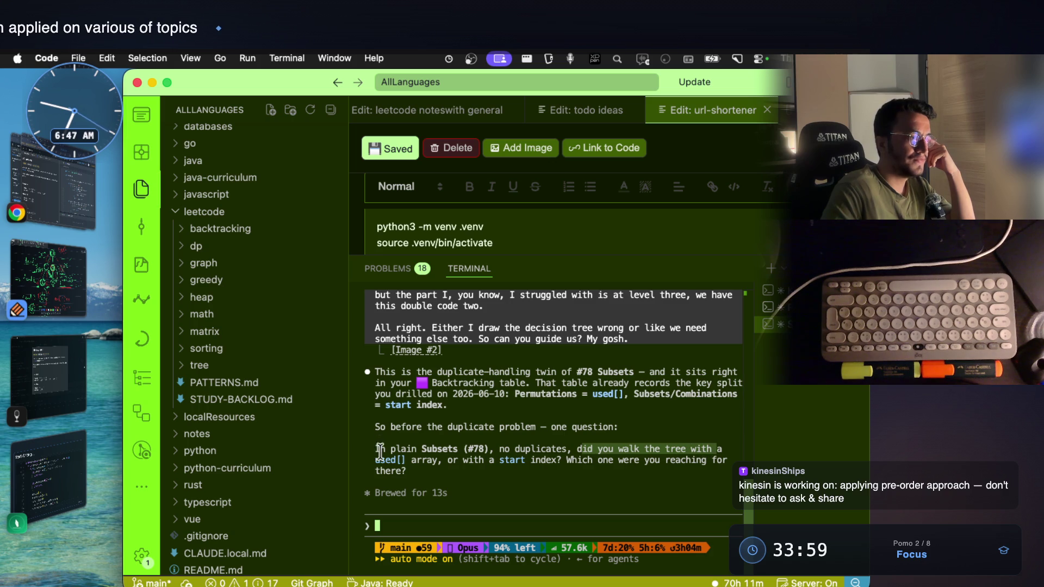
drag(377, 459, 542, 463)
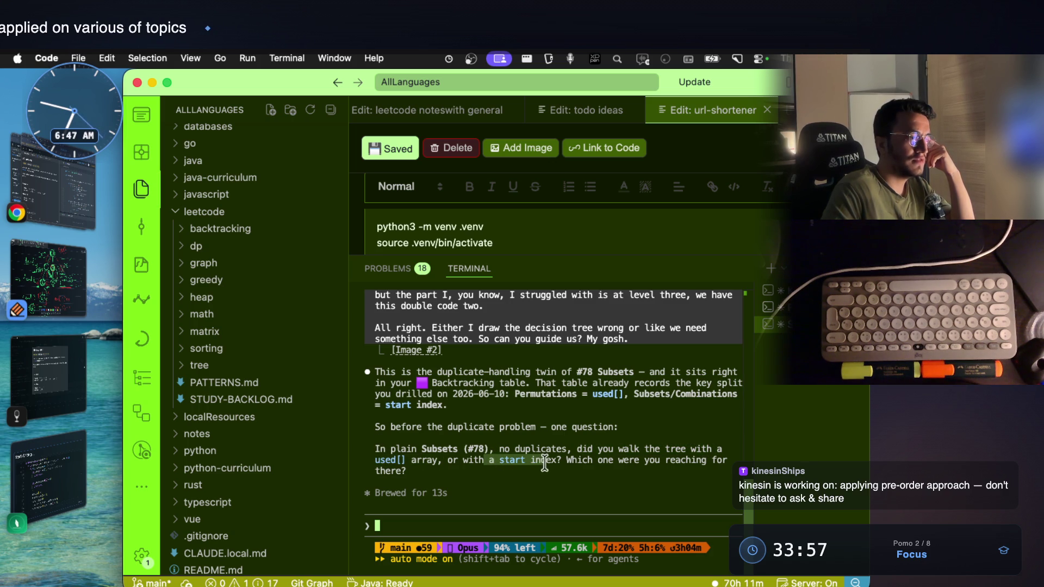
click(584, 466)
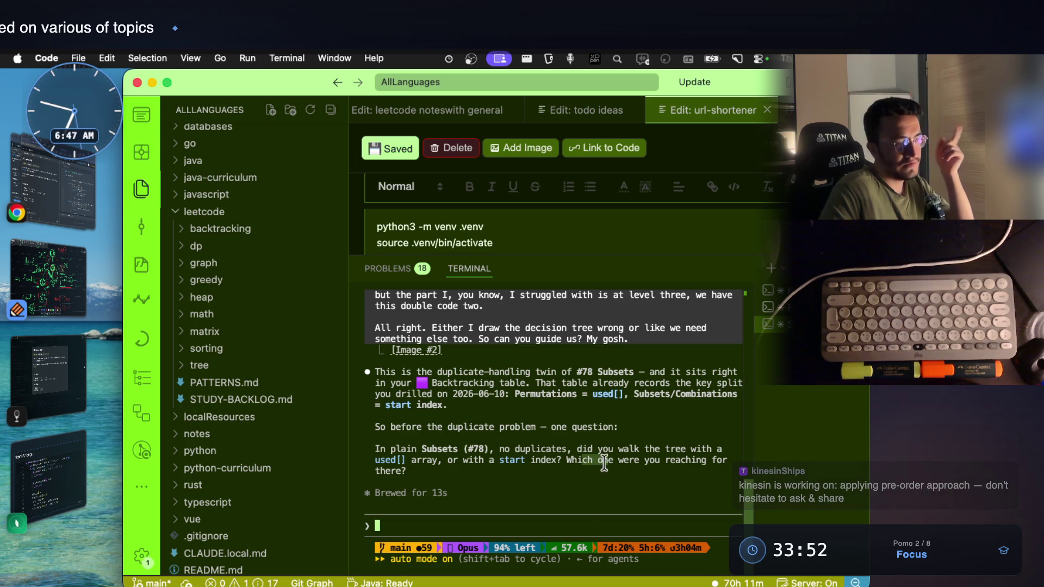
click(47, 278)
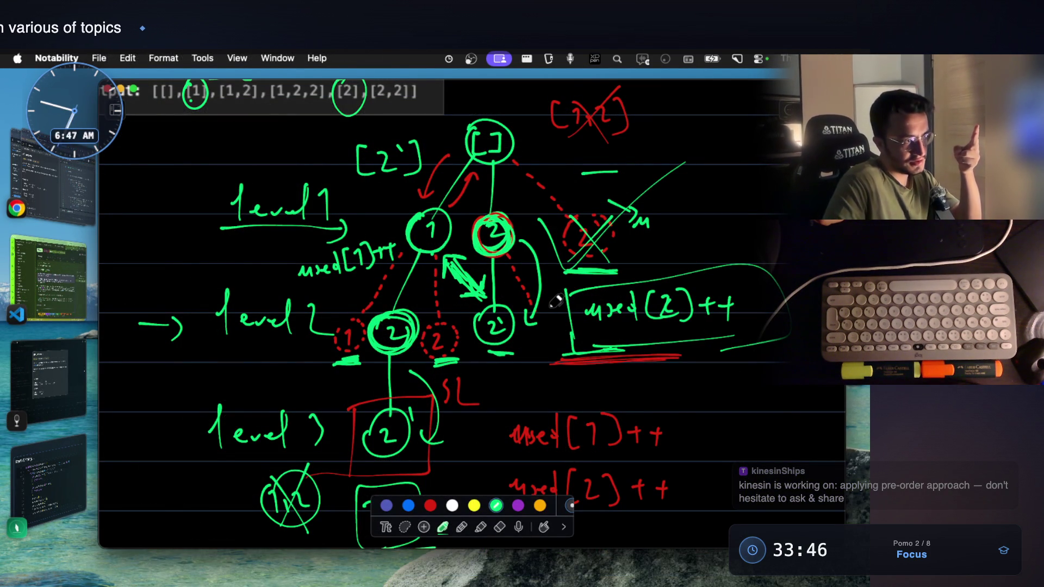
Step: Point an arrow at used[2]++, cross out the red level-2 1 node and label the pruned branch used
mouse_move(513, 393)
mouse_down()
mouse_move(562, 359)
mouse_move(561, 386)
mouse_up()
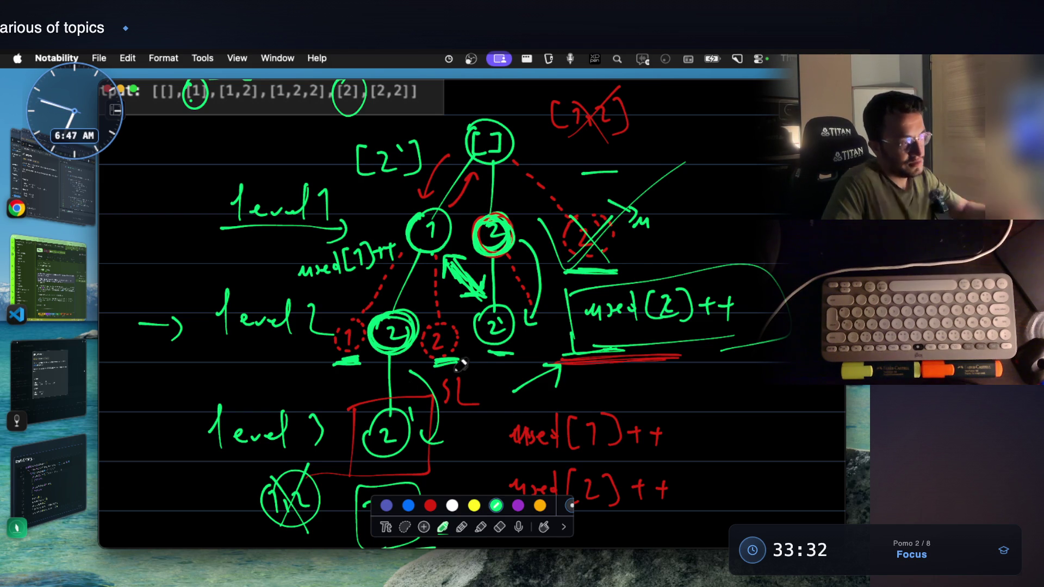
scroll(388, 409, down, 2)
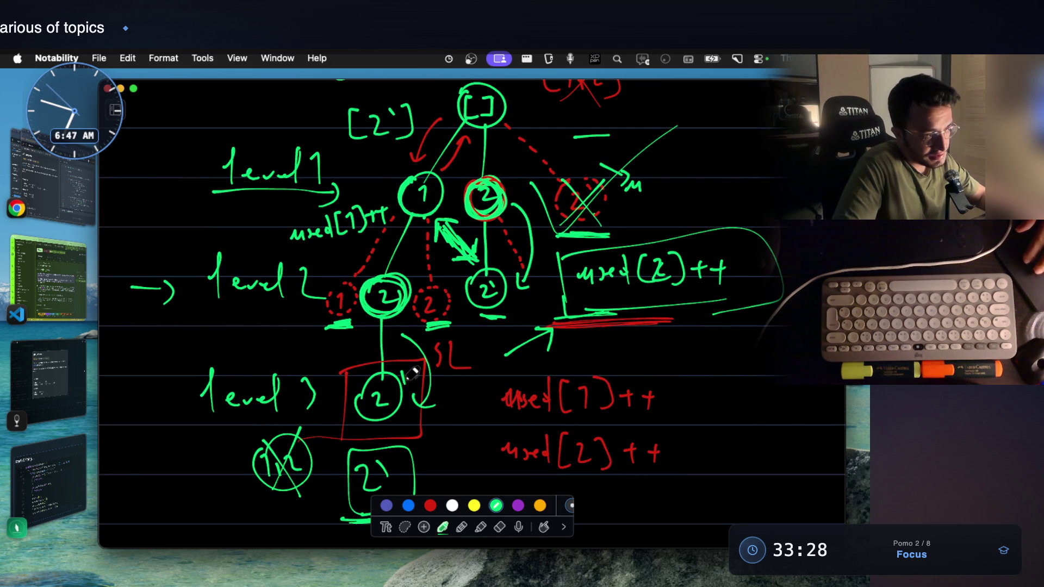
scroll(413, 372, down, 2)
mouse_move(455, 425)
mouse_down()
mouse_move(488, 460)
mouse_move(472, 432)
mouse_up()
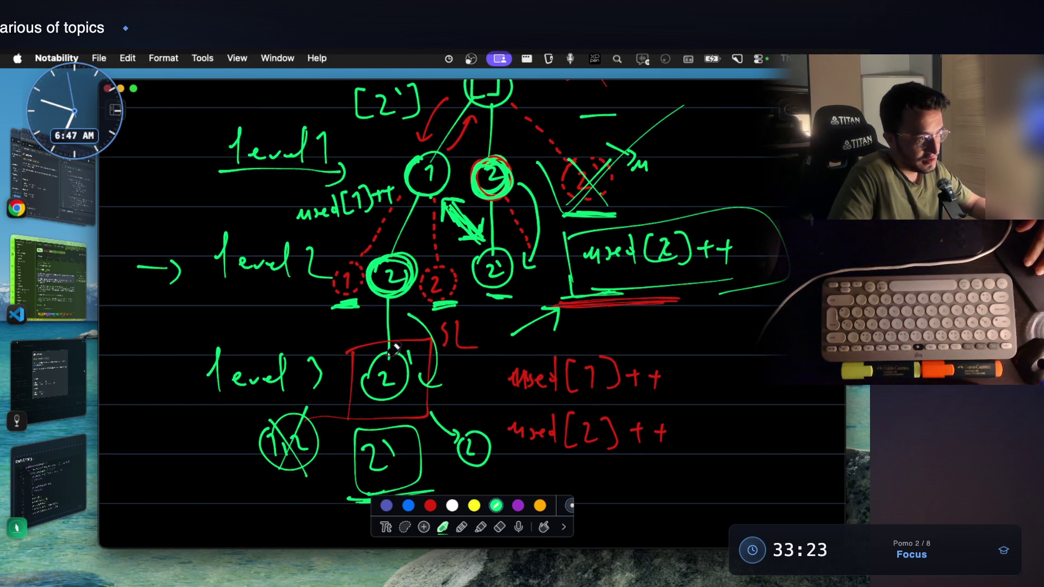
scroll(394, 343, up, 3)
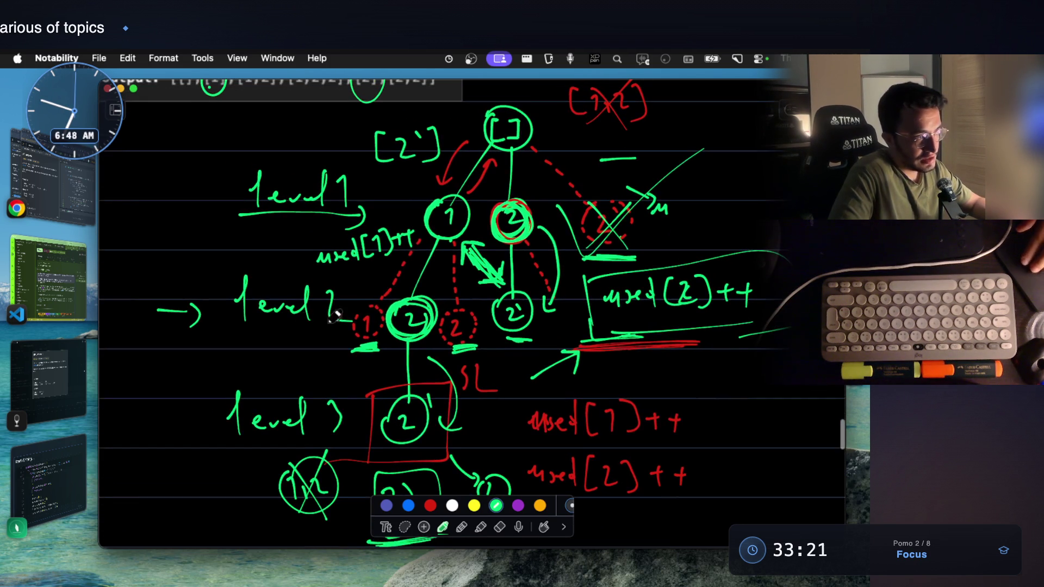
scroll(471, 398, down, 1)
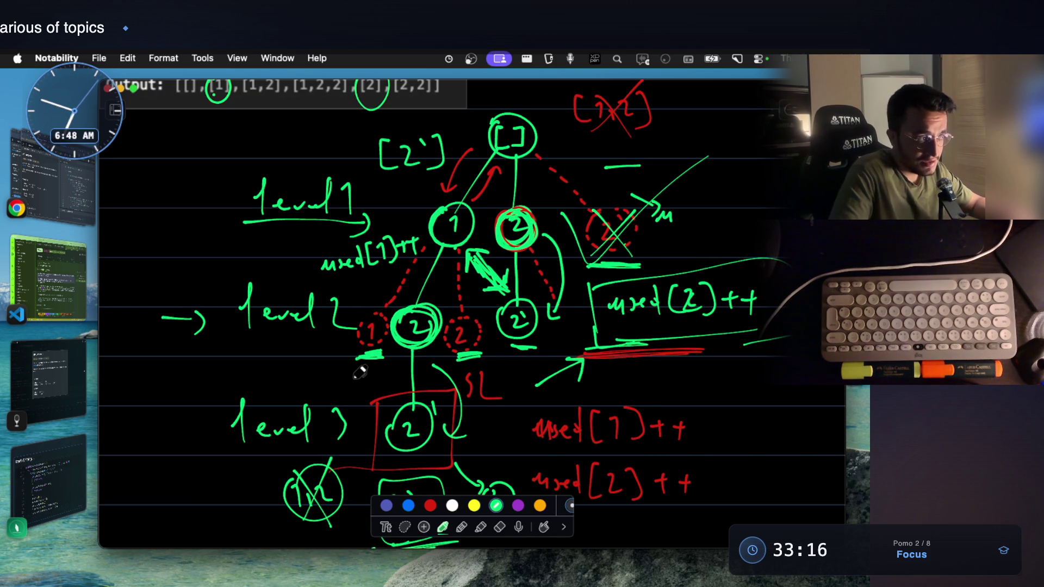
mouse_move(356, 301)
mouse_down()
mouse_move(382, 350)
mouse_move(356, 363)
mouse_up()
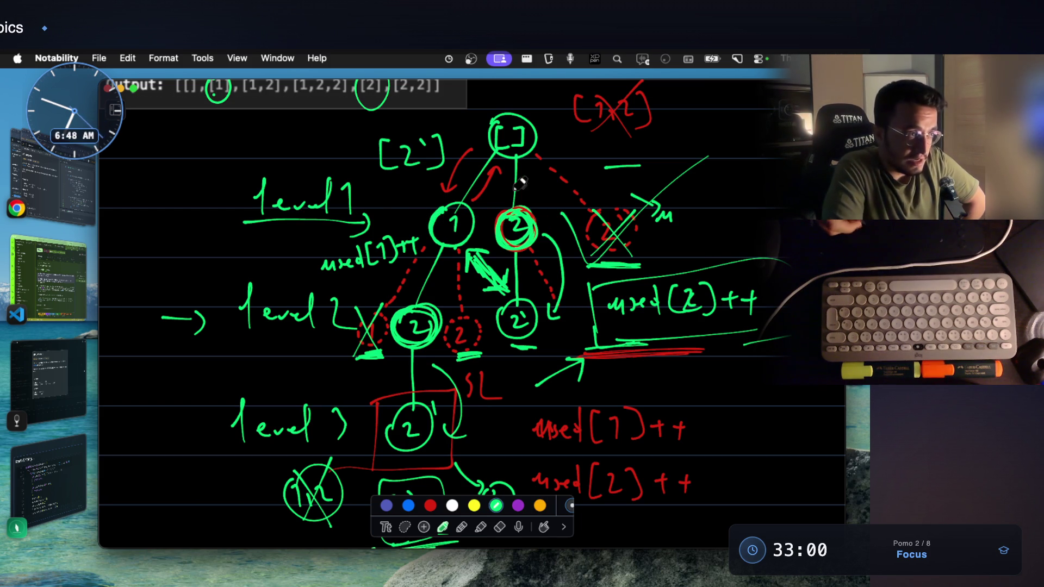
drag(712, 214, 738, 204)
mouse_move(599, 205)
mouse_down()
mouse_move(582, 244)
mouse_move(635, 255)
mouse_up()
drag(644, 204, 633, 234)
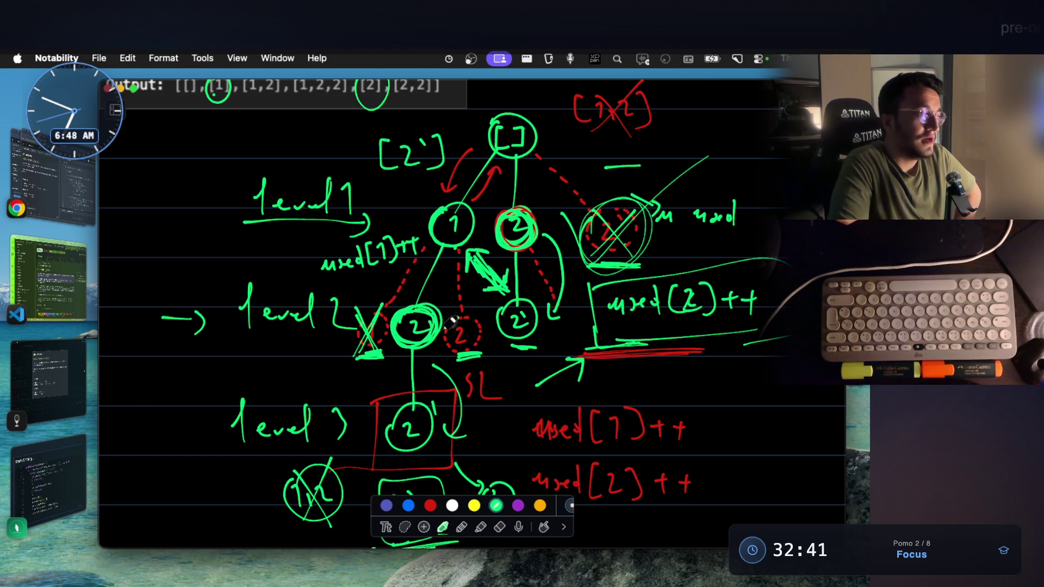
Step: Cross out the red level-2 2 node, link the upper 2 to the right branch, and pick purple
mouse_move(477, 323)
mouse_down()
mouse_move(449, 353)
mouse_move(481, 353)
mouse_up()
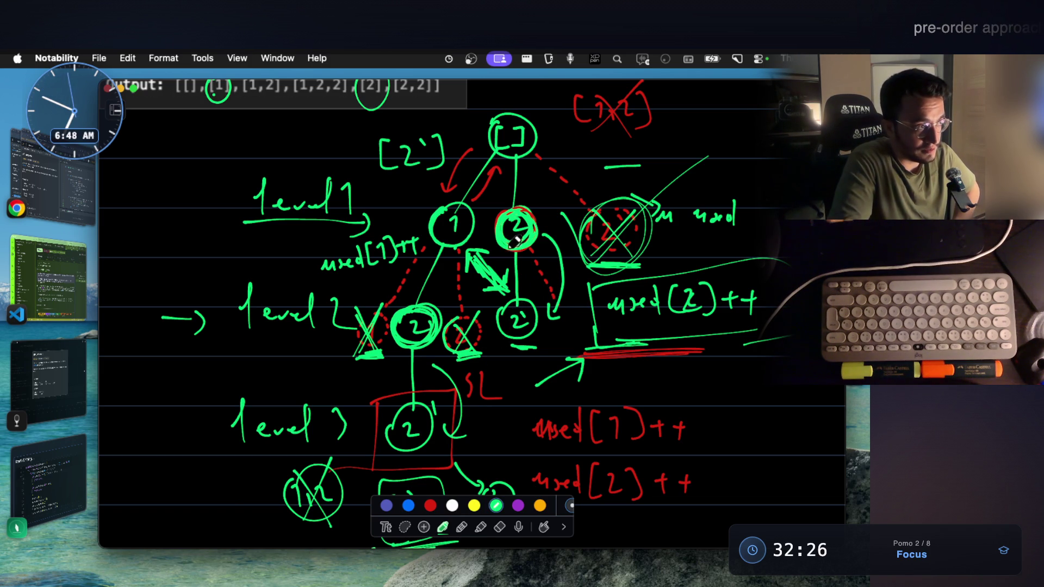
drag(528, 242, 583, 344)
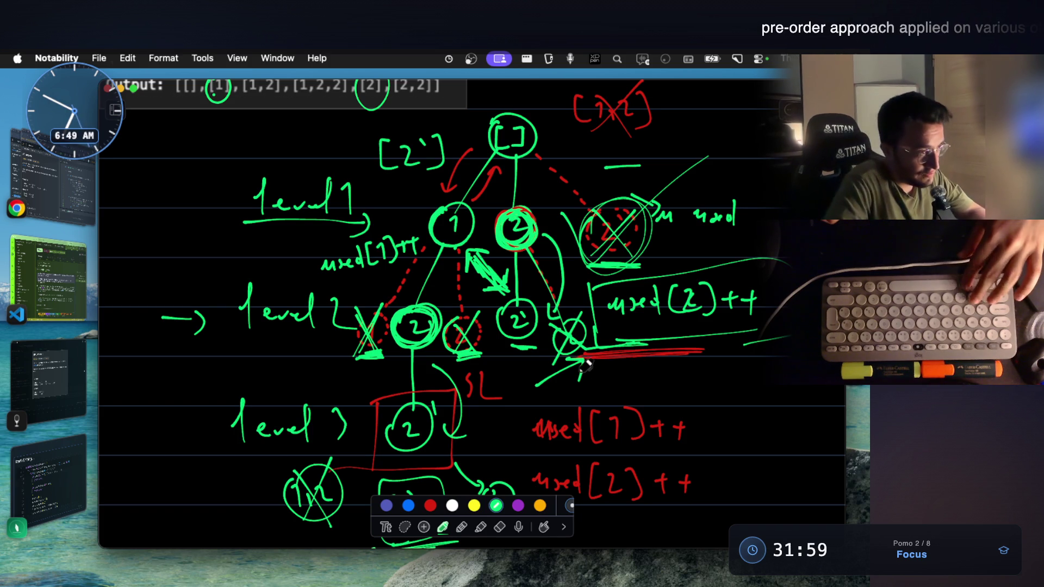
click(517, 505)
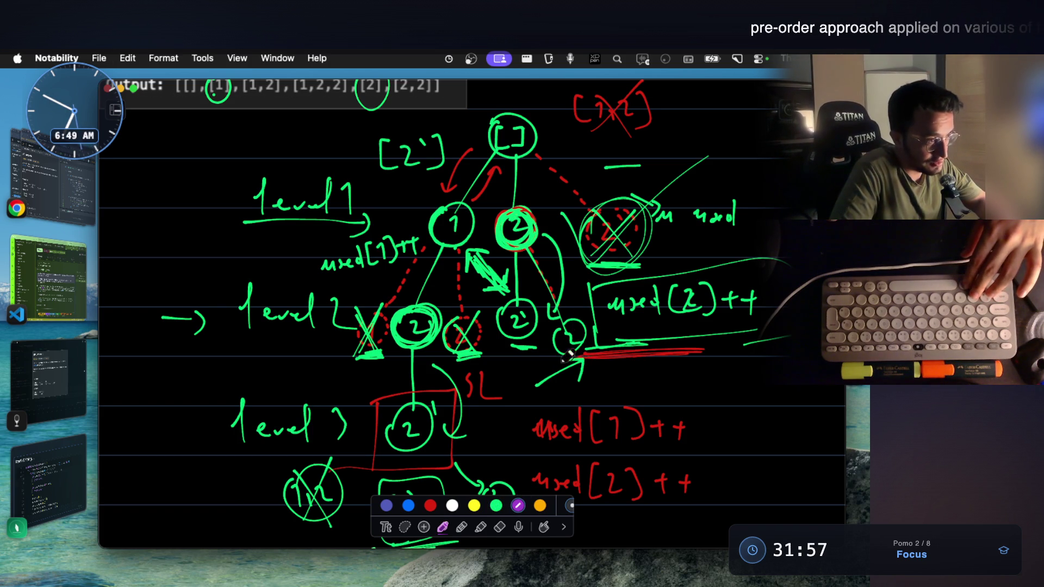
Step: Circle the lower-right 2 node and the word used in purple, with new purple 1 and 2 nodes below
drag(582, 359, 561, 329)
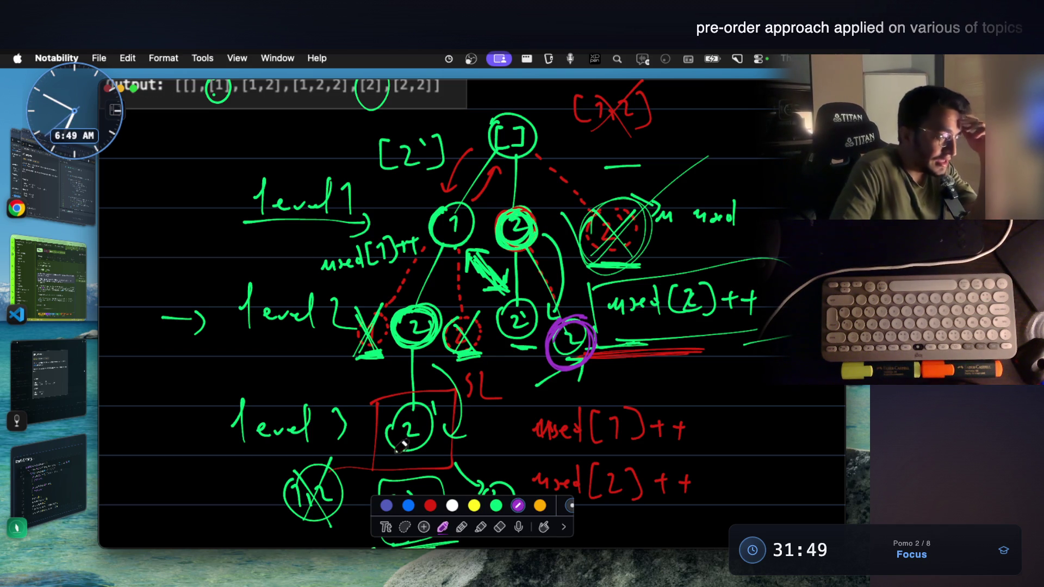
scroll(341, 365, down, 5)
mouse_move(369, 334)
mouse_down()
mouse_move(265, 449)
mouse_move(286, 444)
mouse_move(231, 442)
mouse_move(222, 467)
mouse_up()
scroll(269, 444, down, 2)
mouse_move(296, 439)
mouse_down()
mouse_move(281, 461)
mouse_move(295, 439)
mouse_move(304, 462)
mouse_up()
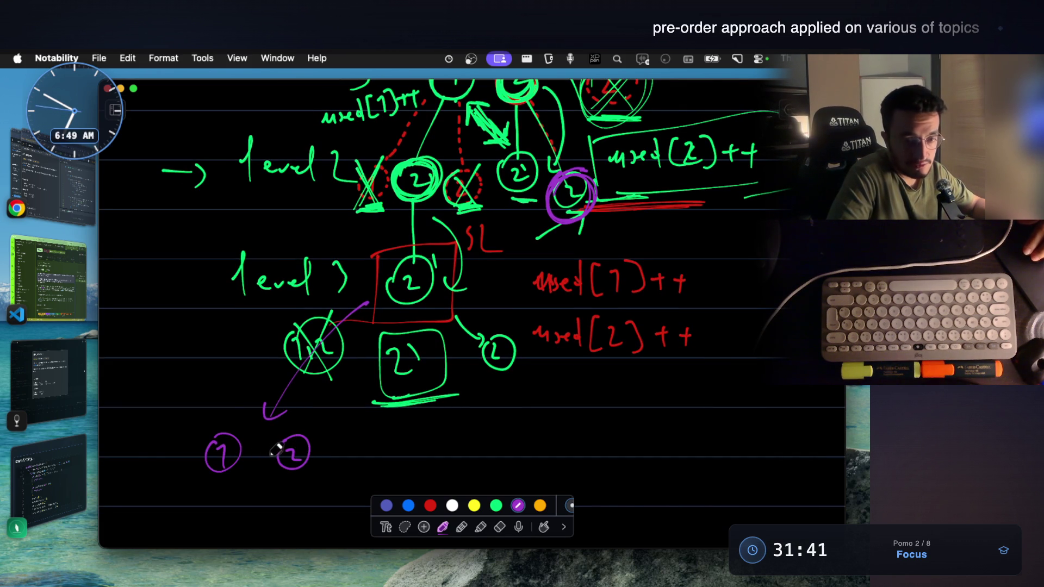
scroll(280, 426, up, 1)
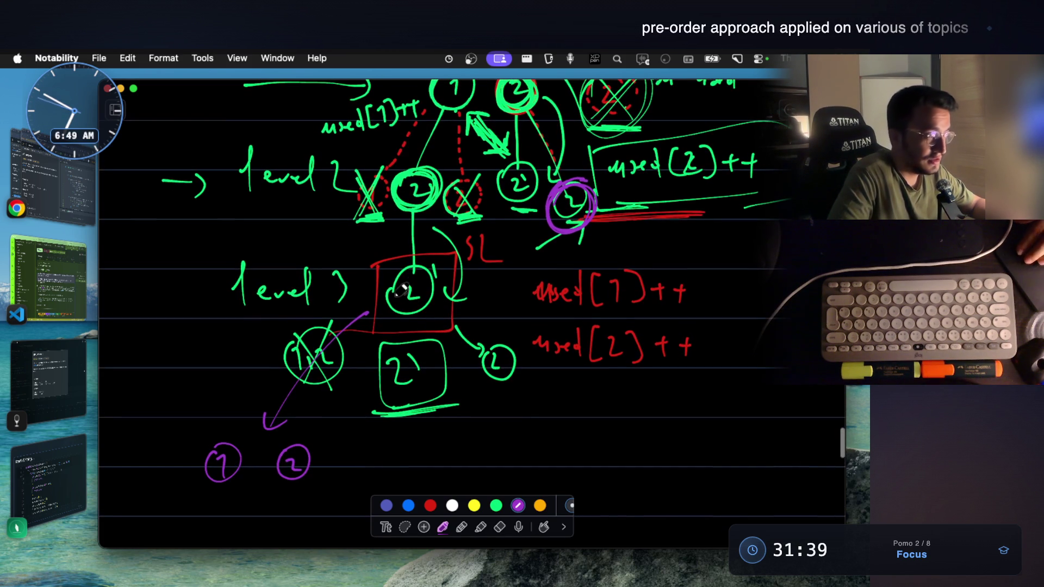
scroll(442, 260, down, 1)
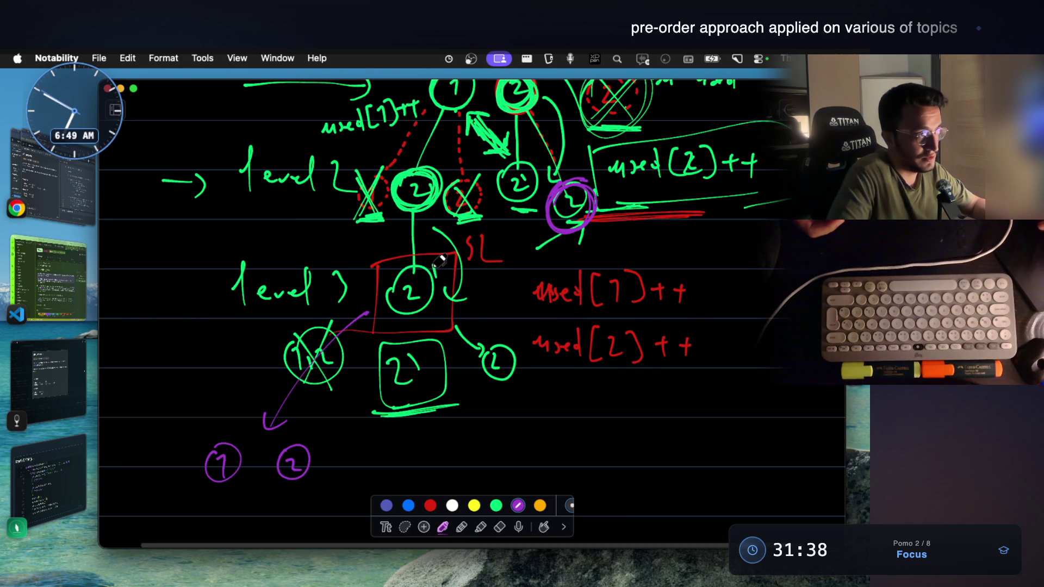
scroll(442, 260, up, 2)
scroll(453, 267, up, 2)
scroll(469, 276, up, 2)
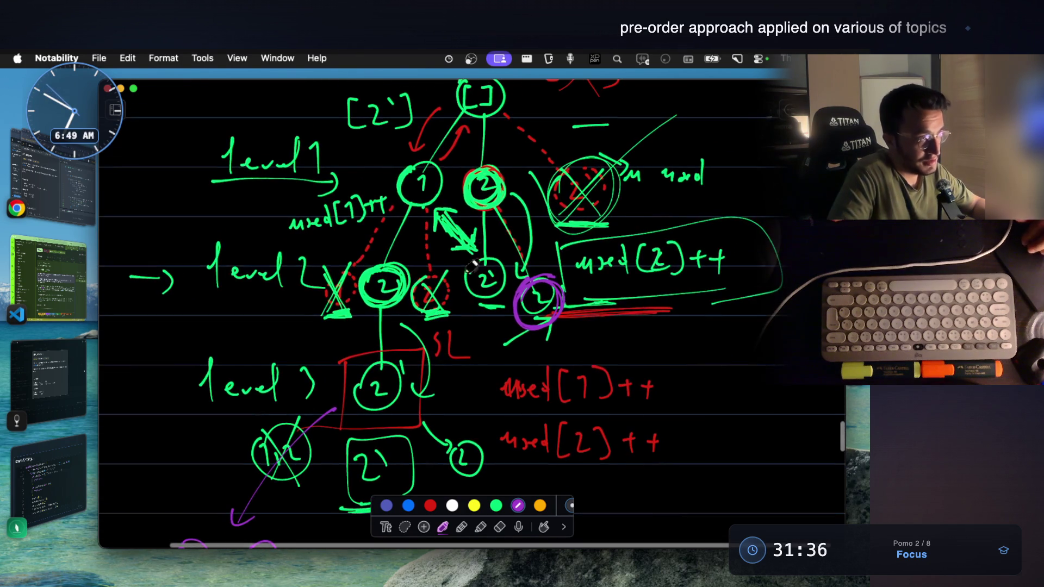
scroll(490, 192, up, 2)
scroll(495, 188, up, 1)
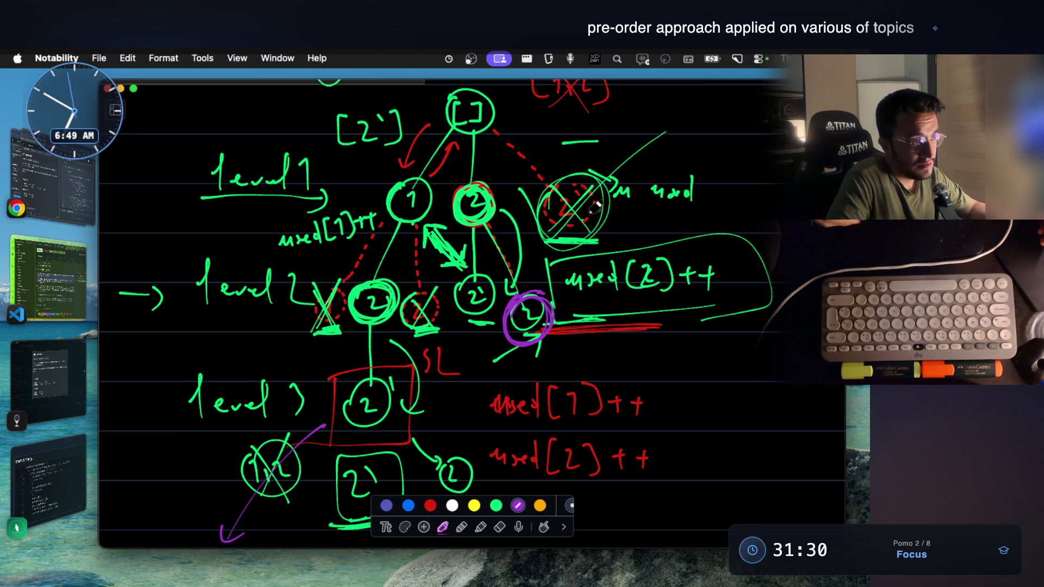
mouse_move(682, 174)
mouse_down()
mouse_move(649, 189)
mouse_move(679, 162)
mouse_move(713, 210)
mouse_move(645, 217)
mouse_move(683, 208)
mouse_up()
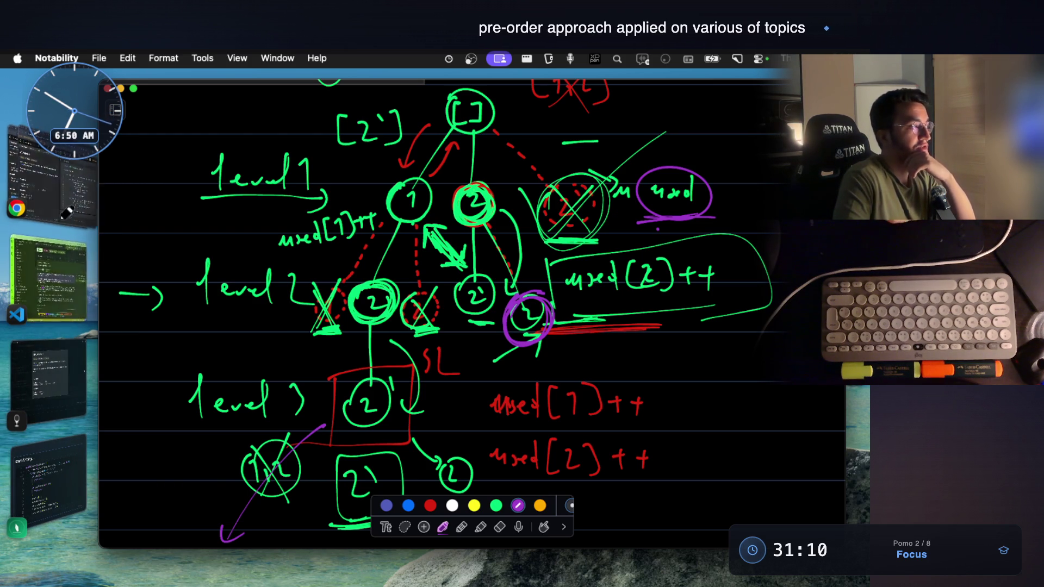
Step: Start dictating a reply to the used[] versus start-index question, then bring the tree sketch forward
click(48, 278)
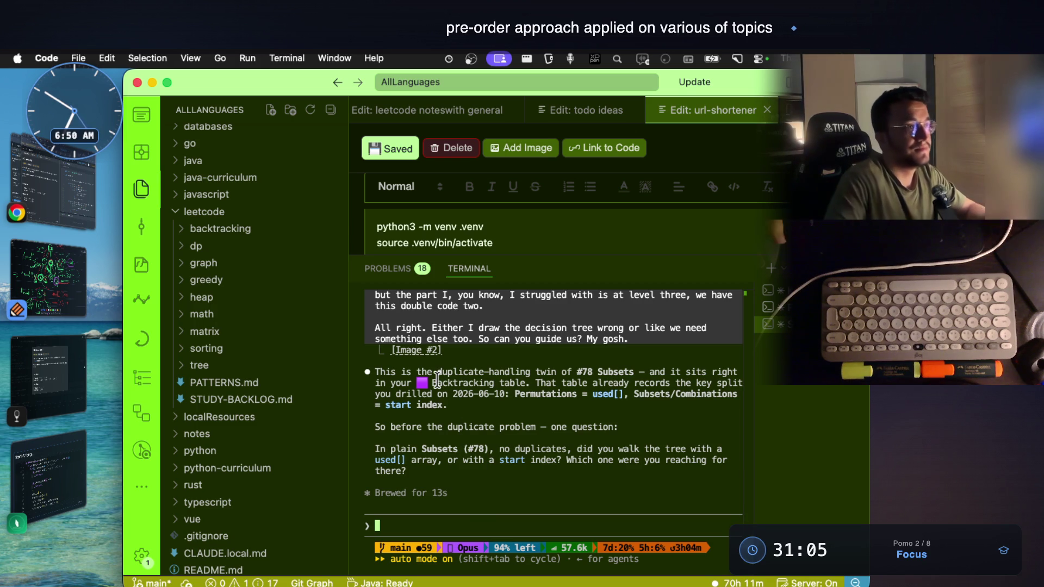
click(571, 59)
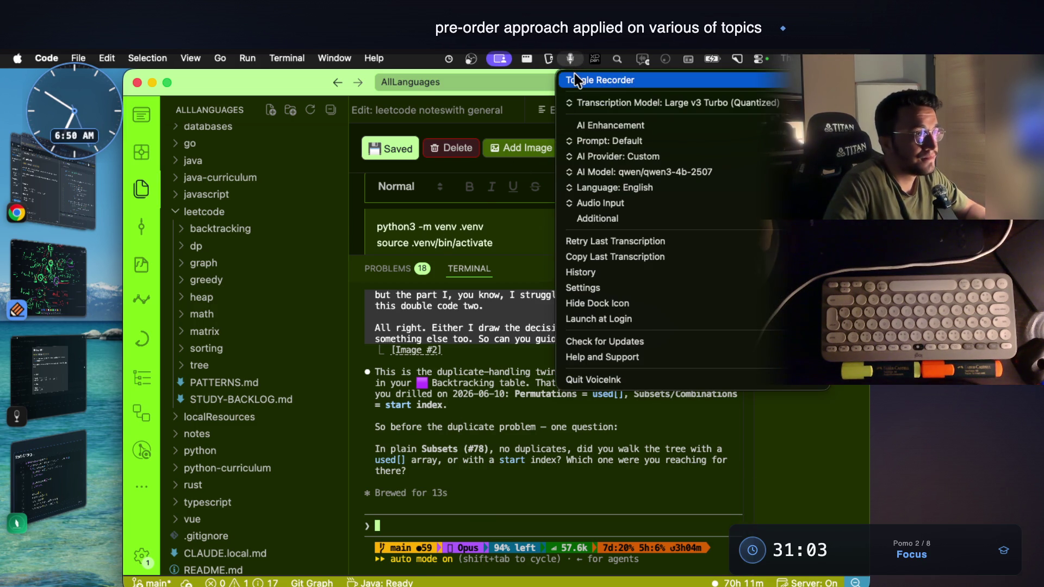
click(577, 81)
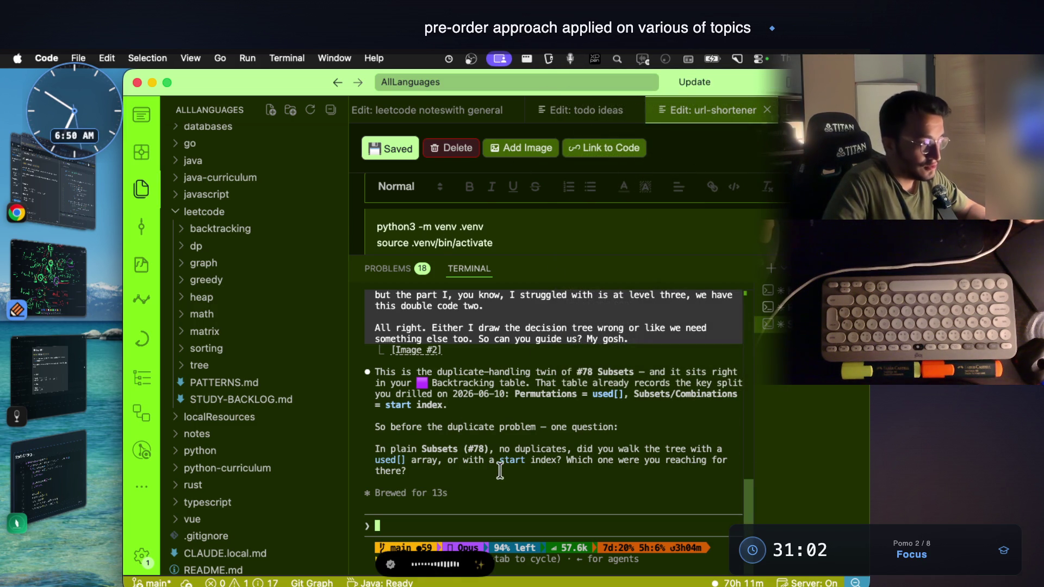
drag(499, 460, 562, 459)
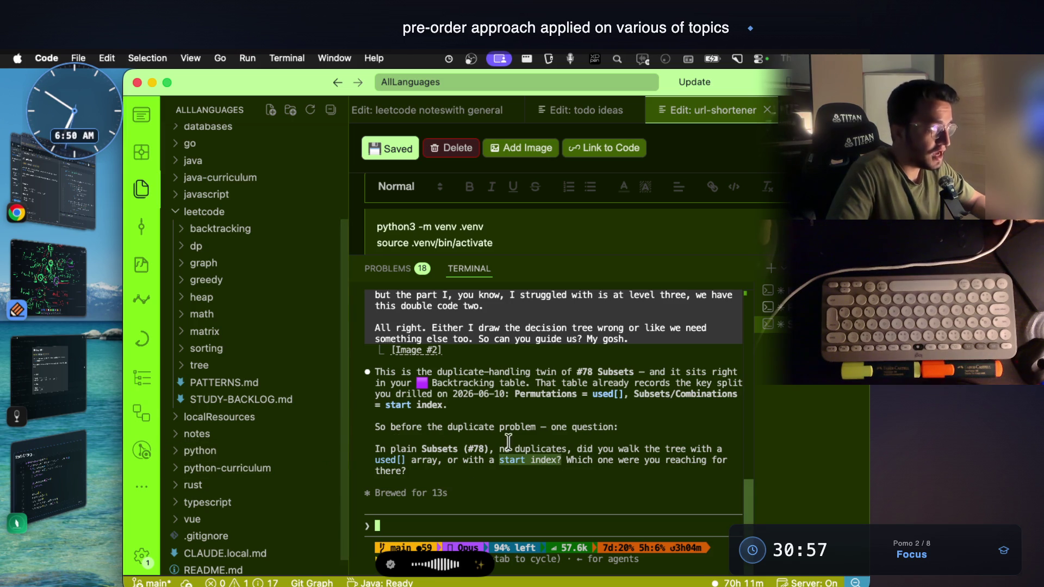
click(522, 463)
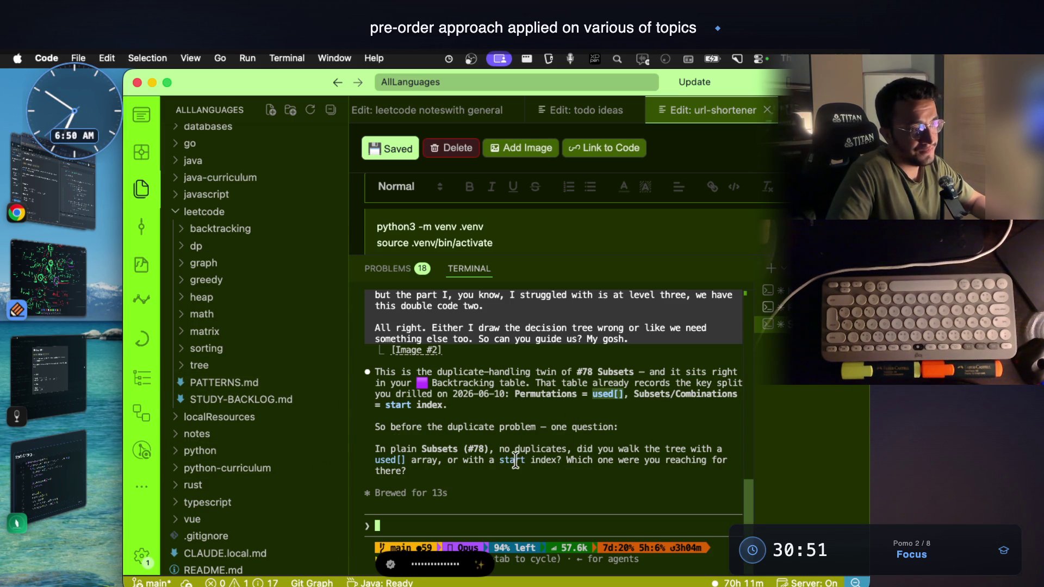
click(49, 278)
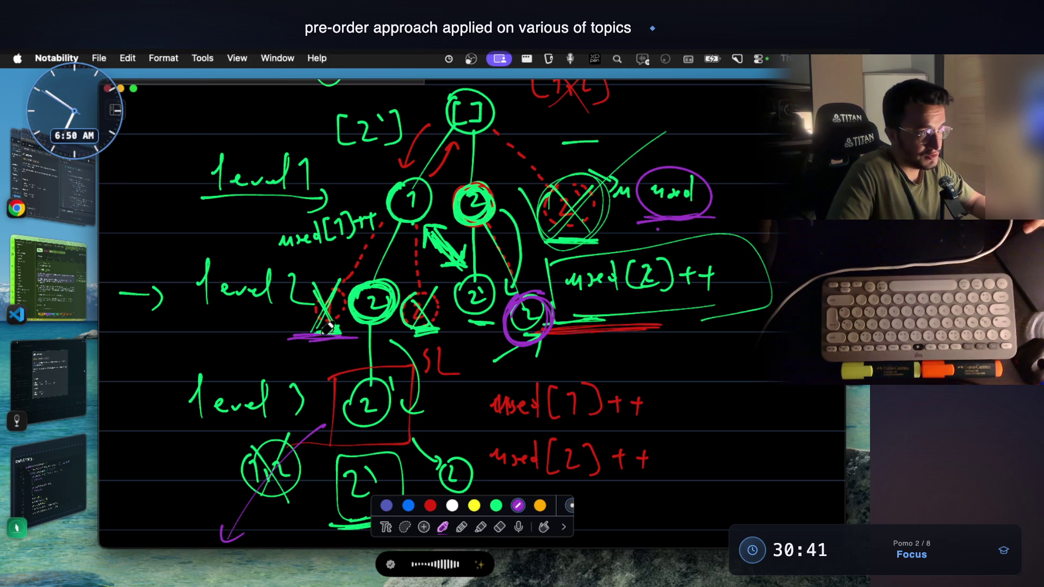
Step: In purple, underline the bottom 1 and 2 circles, circle the red 2 node, and underline used(2)++ and used
drag(351, 335, 287, 340)
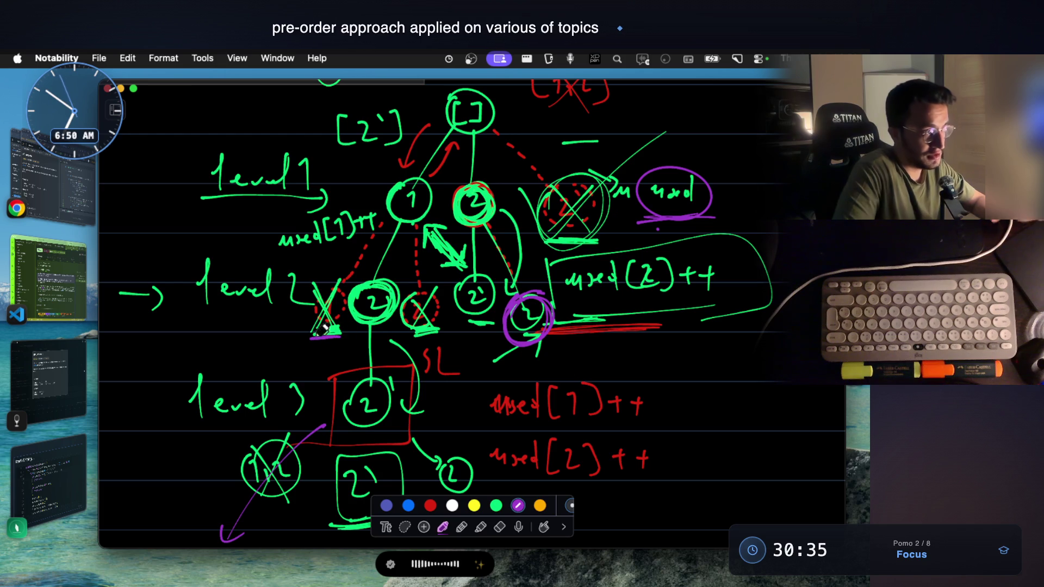
scroll(324, 330, down, 5)
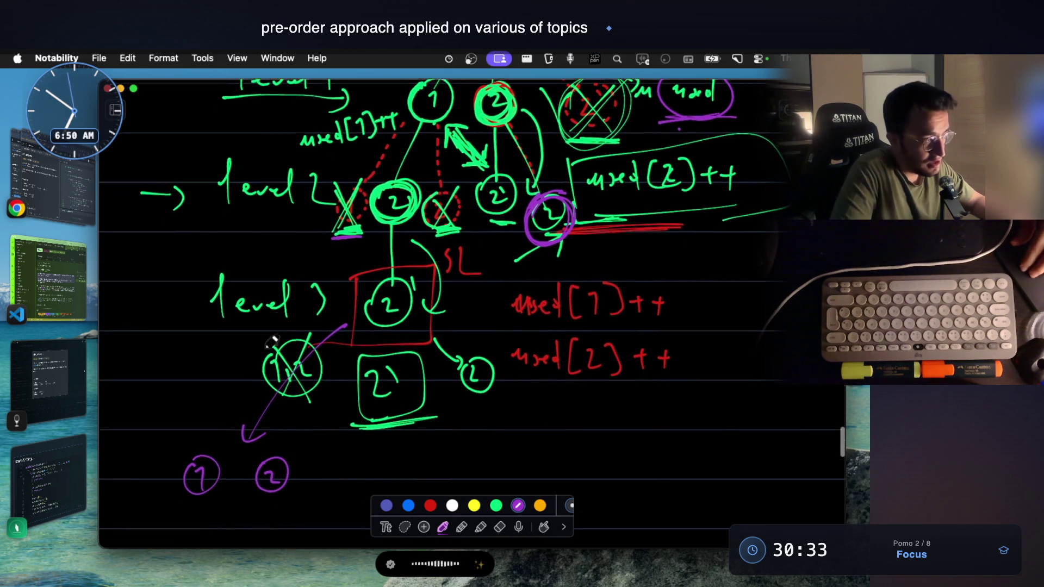
drag(179, 509, 288, 505)
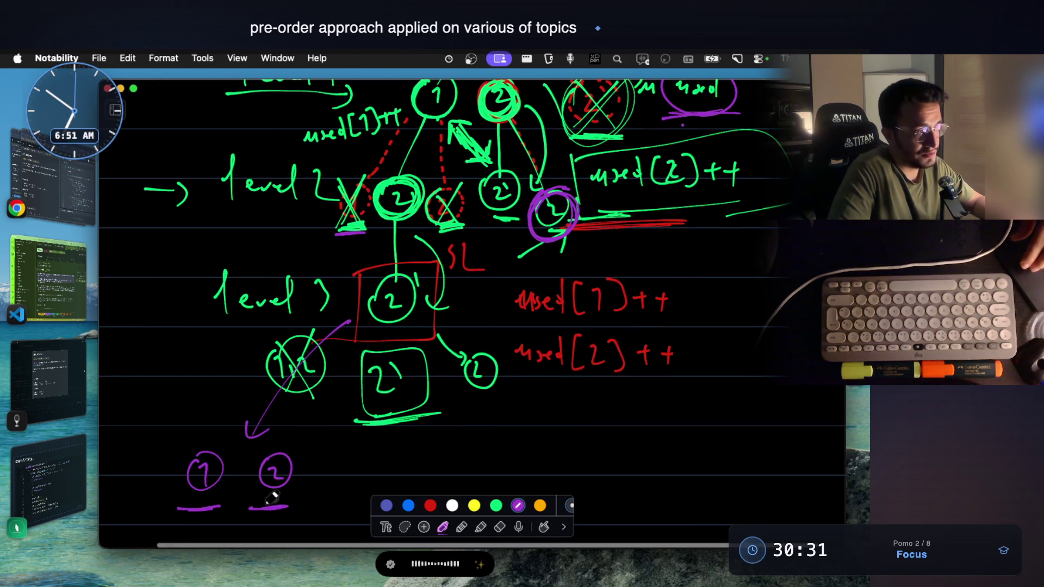
scroll(276, 500, down, 2)
scroll(266, 448, down, 1)
scroll(266, 447, up, 2)
scroll(266, 446, up, 3)
scroll(267, 443, up, 4)
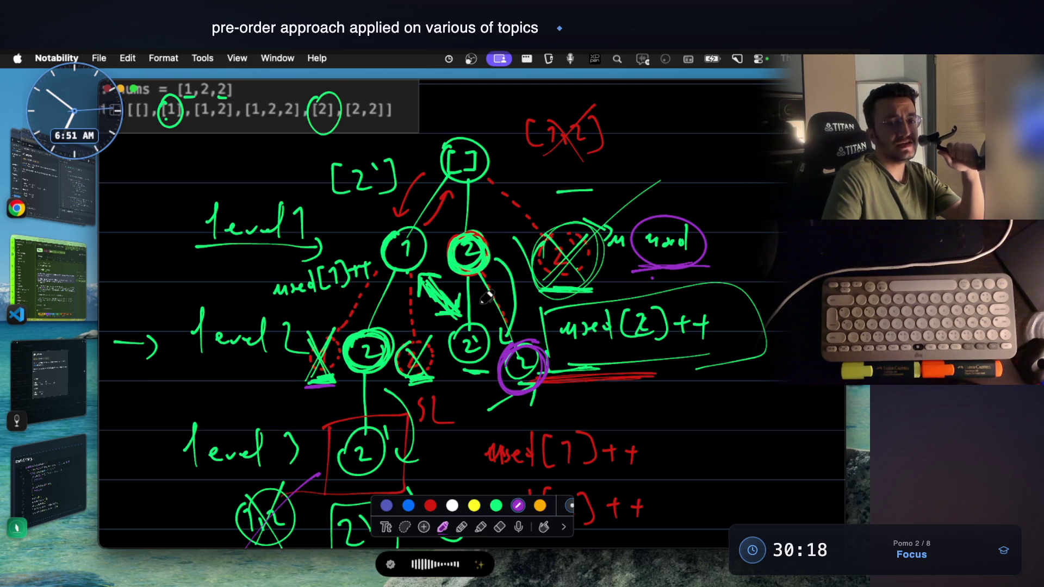
drag(473, 228, 495, 247)
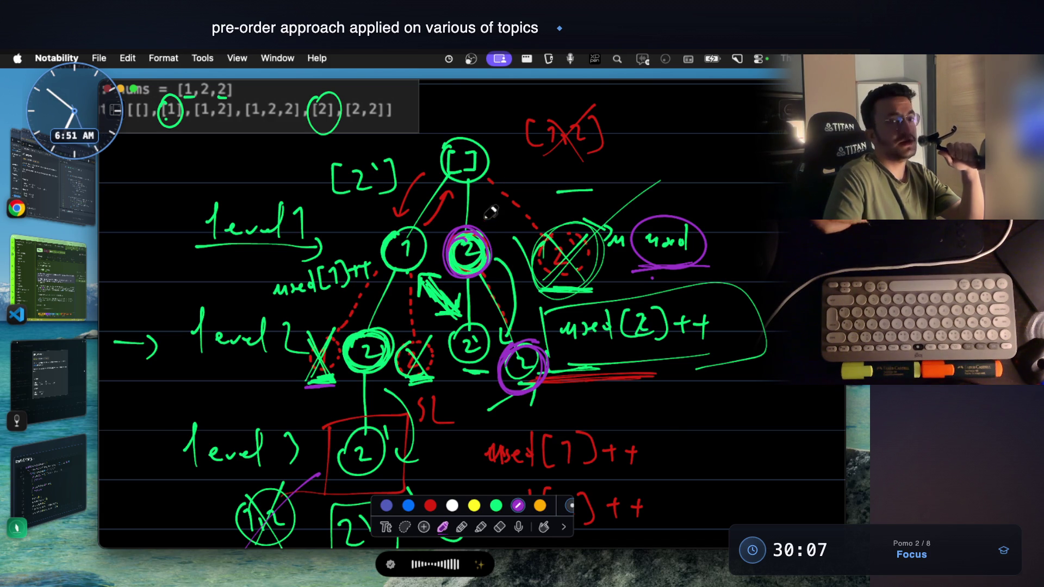
drag(611, 356, 656, 353)
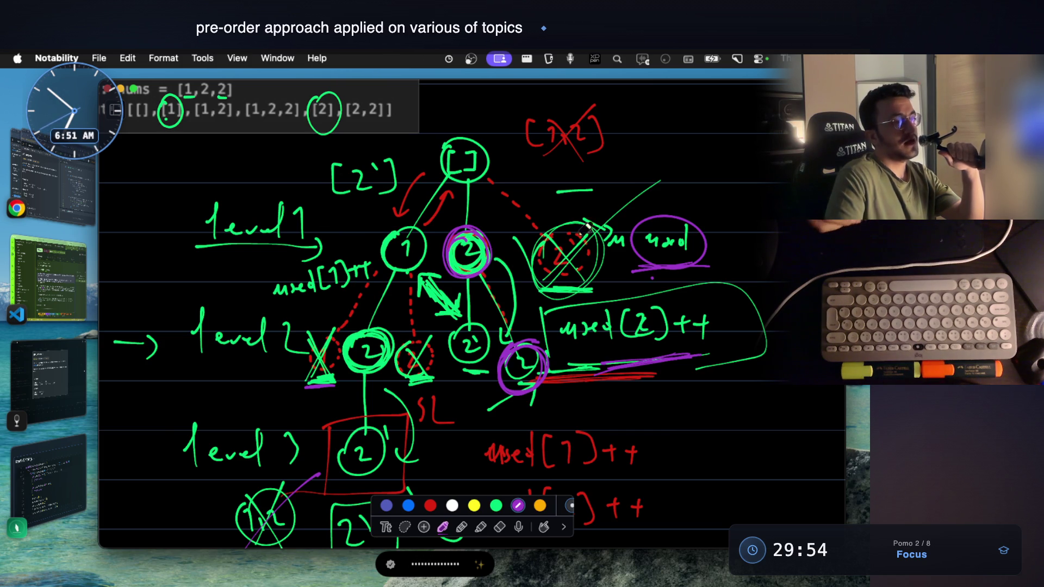
drag(647, 262, 708, 261)
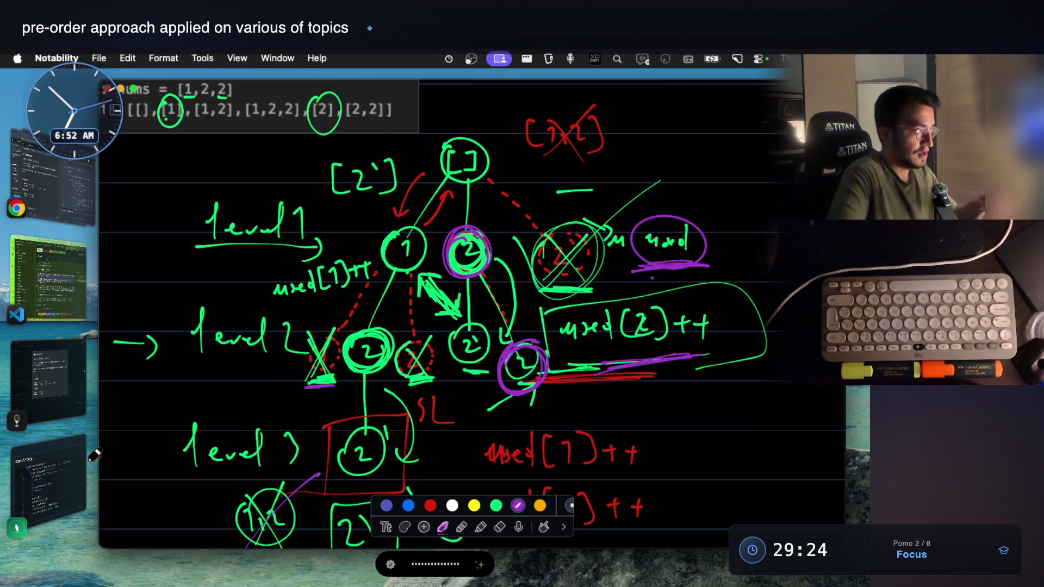
click(47, 298)
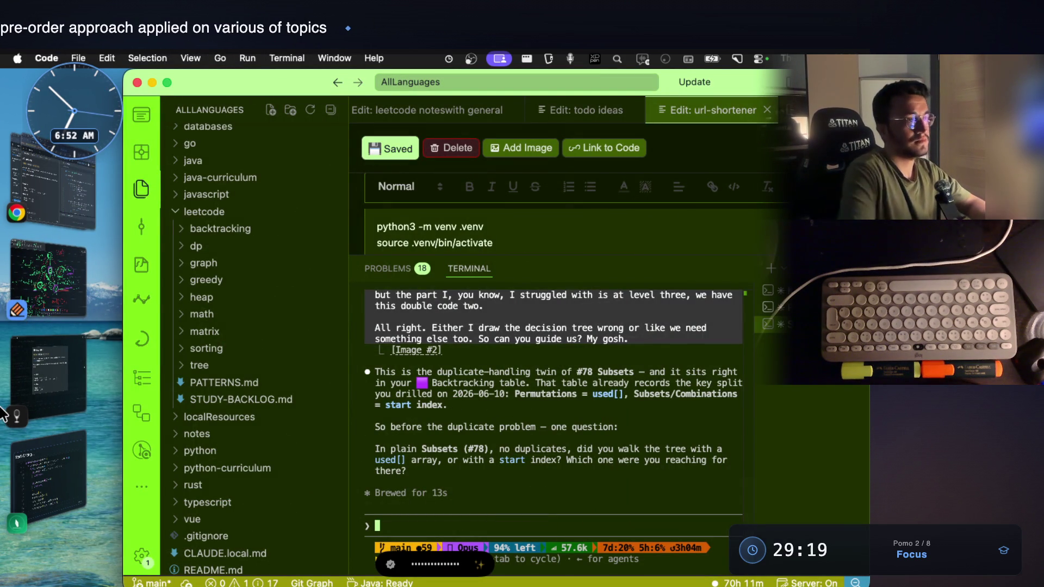
Step: Stop the recorder, send the transcribed level-two duplicate question to the tutor, and return to the sketch
click(574, 57)
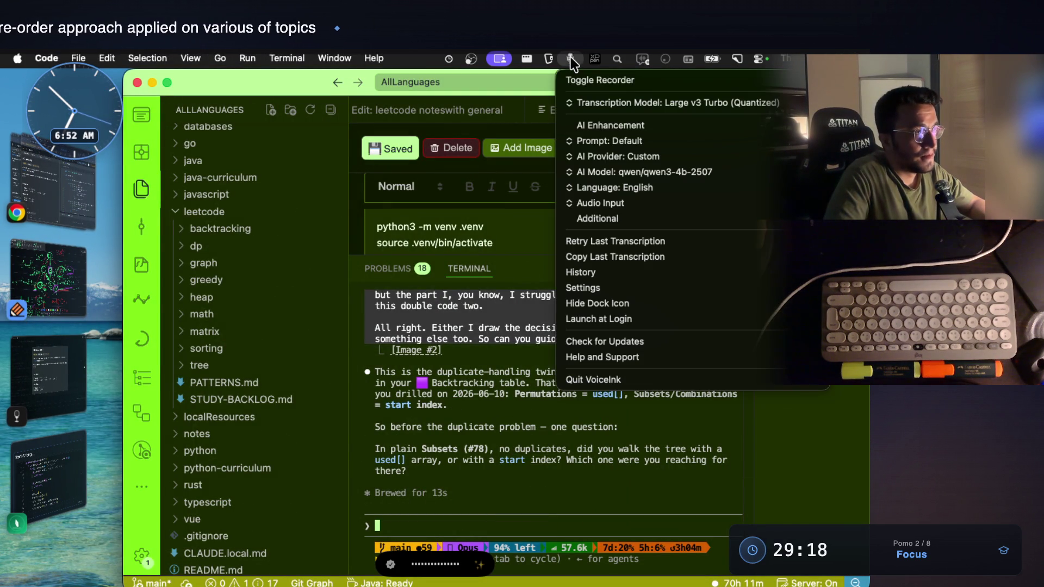
click(571, 77)
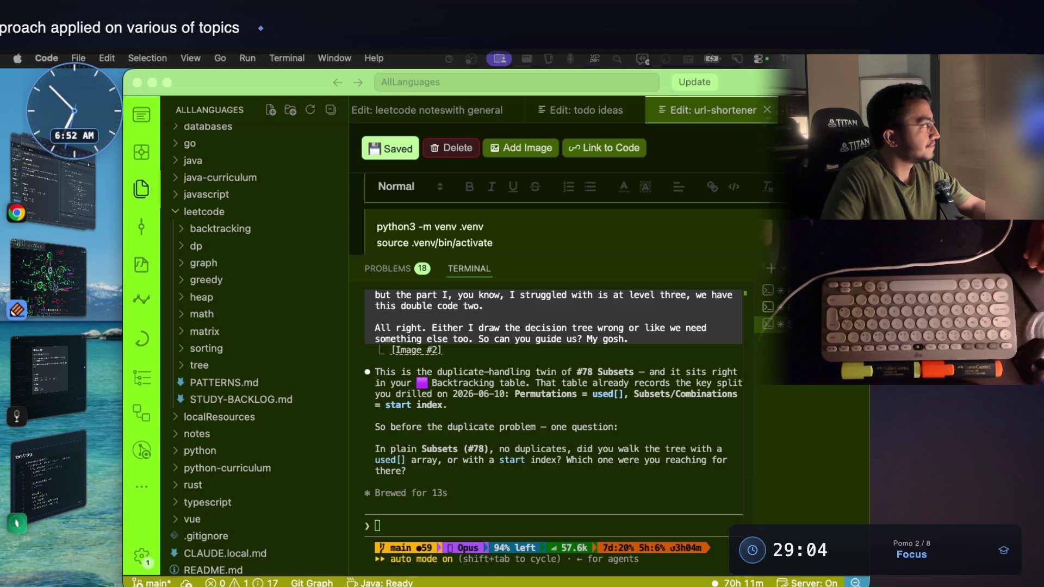
click(539, 339)
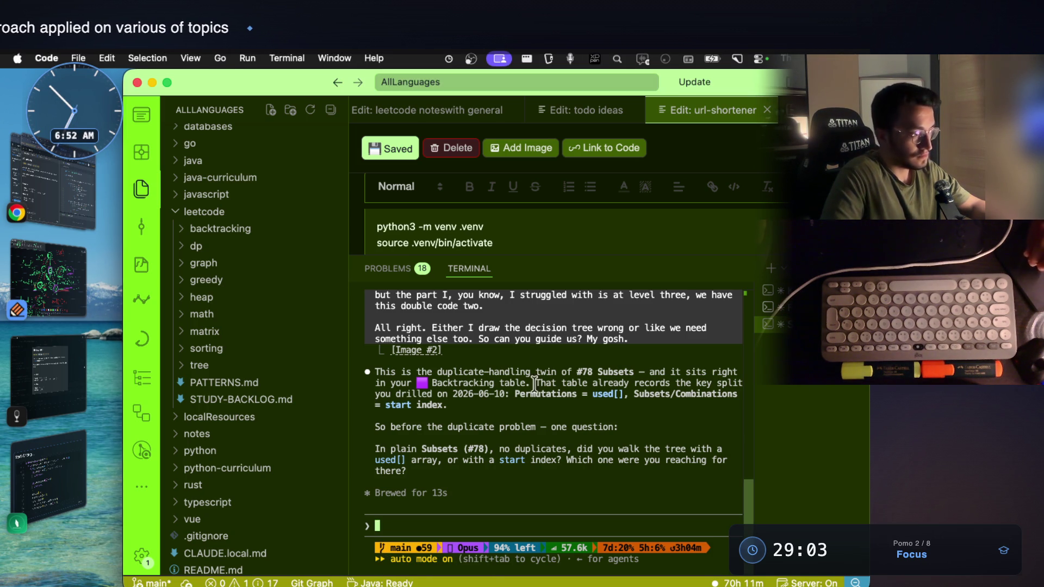
key(super+v)
key(Return)
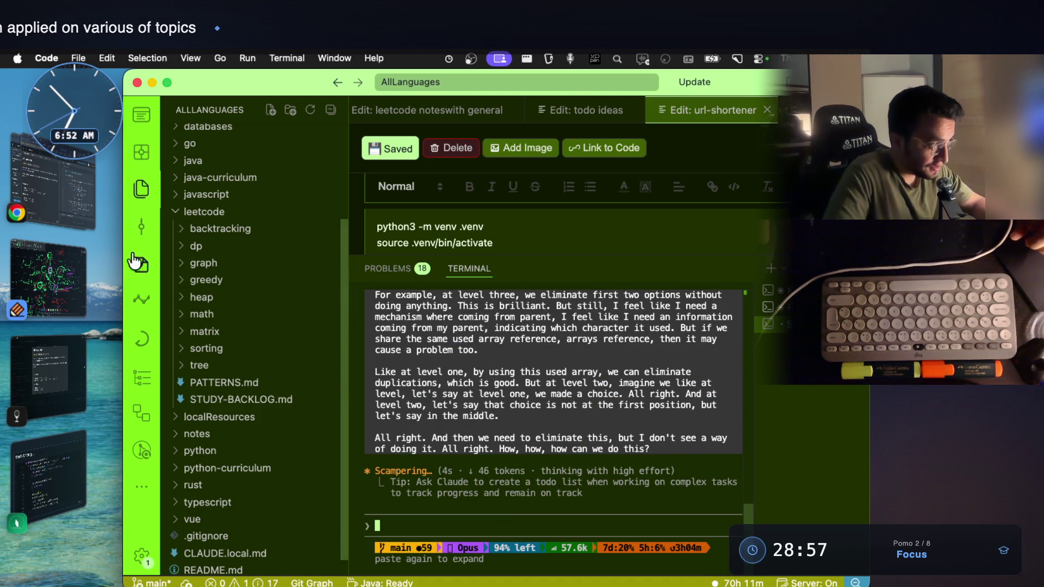
click(62, 276)
scroll(523, 283, up, 5)
scroll(524, 283, up, 5)
scroll(523, 284, down, 4)
scroll(524, 283, down, 4)
scroll(524, 283, down, 2)
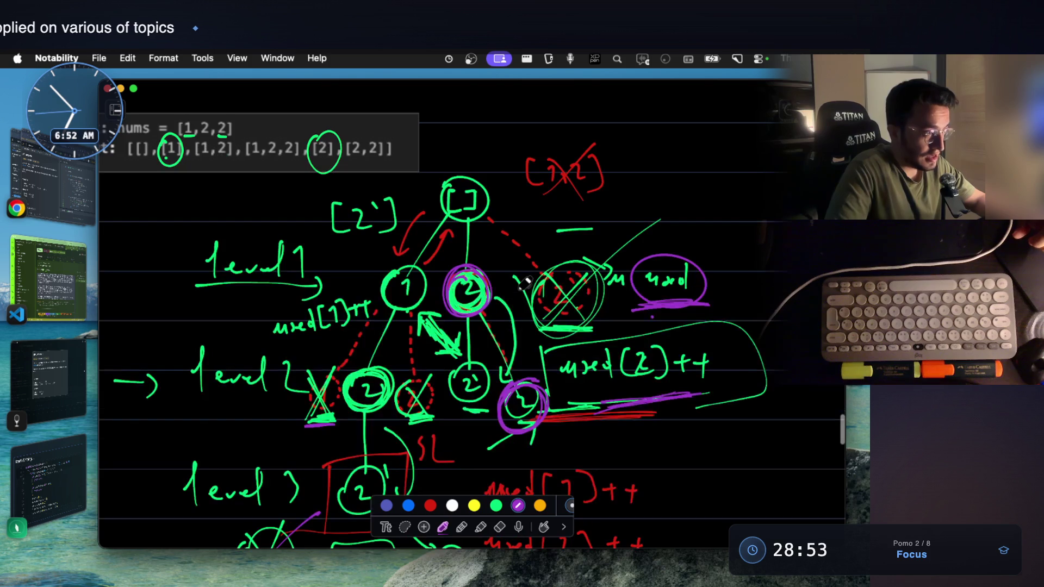
scroll(524, 283, down, 2)
scroll(524, 283, down, 2)
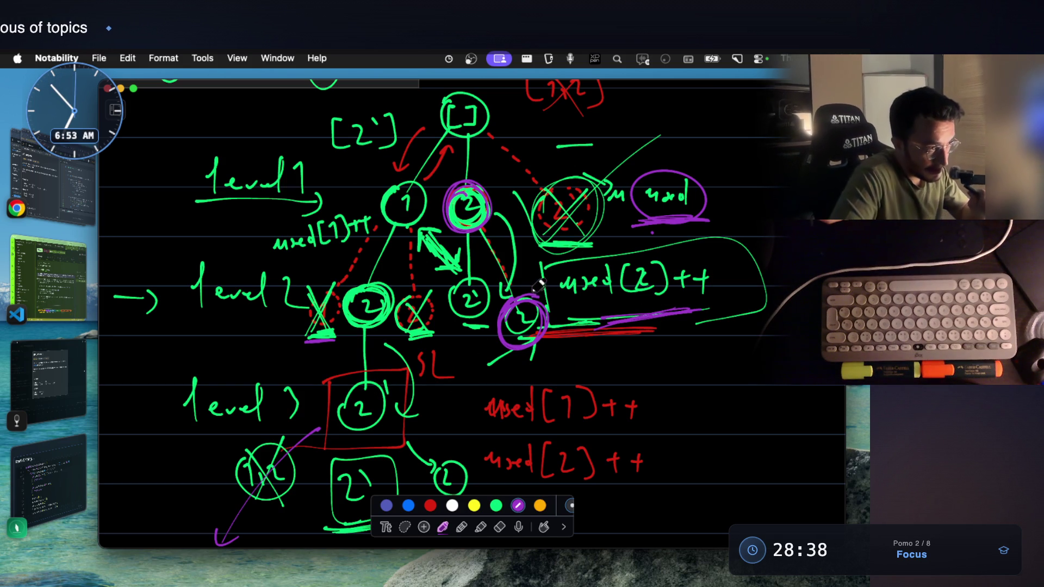
Step: Undo the latest purple strokes on the 2 nodes and box the middle column of nodes in purple instead
drag(506, 356, 514, 300)
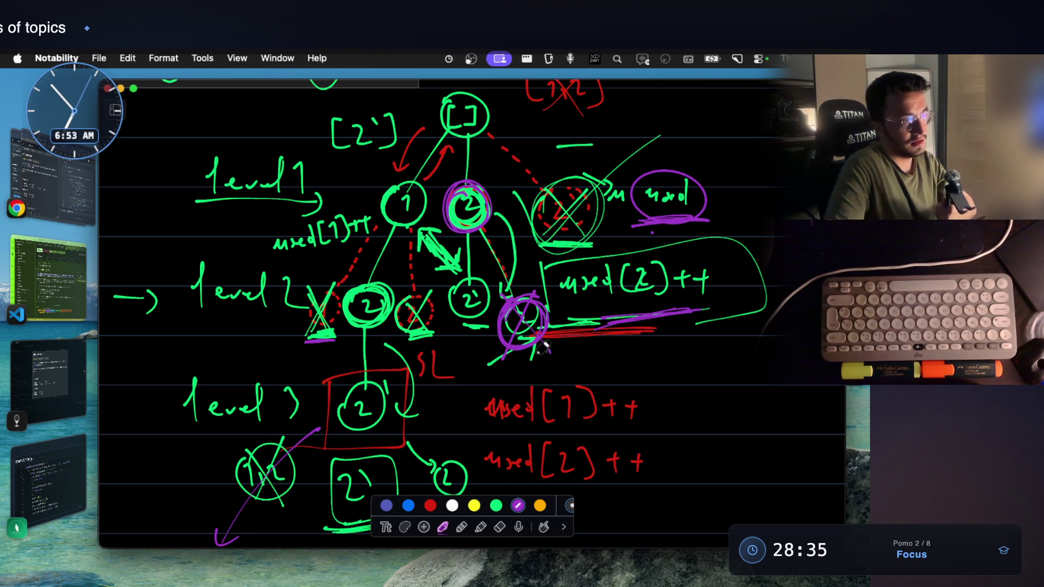
key(super+z)
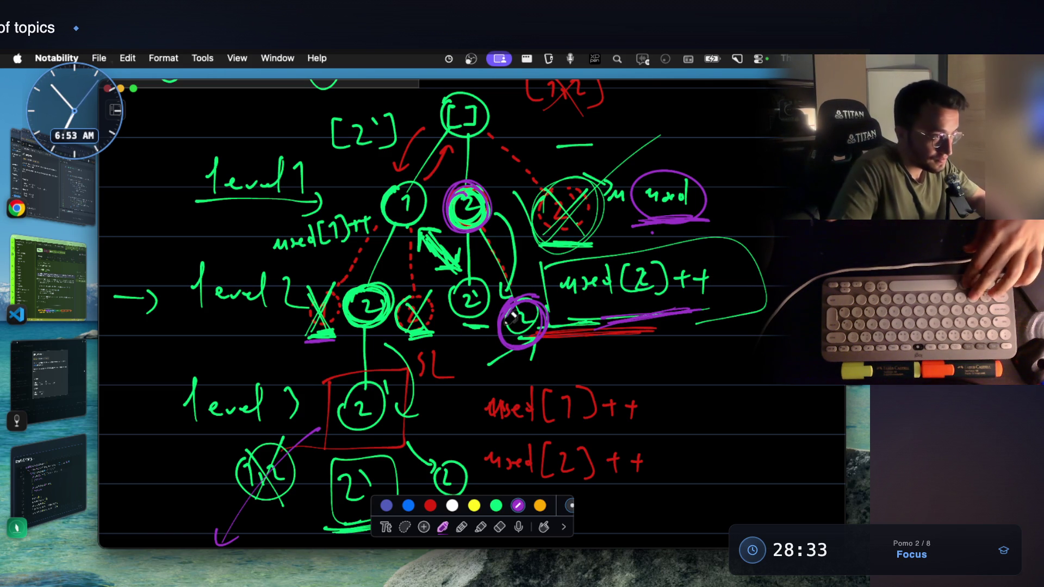
key(super+z)
key(super+z)
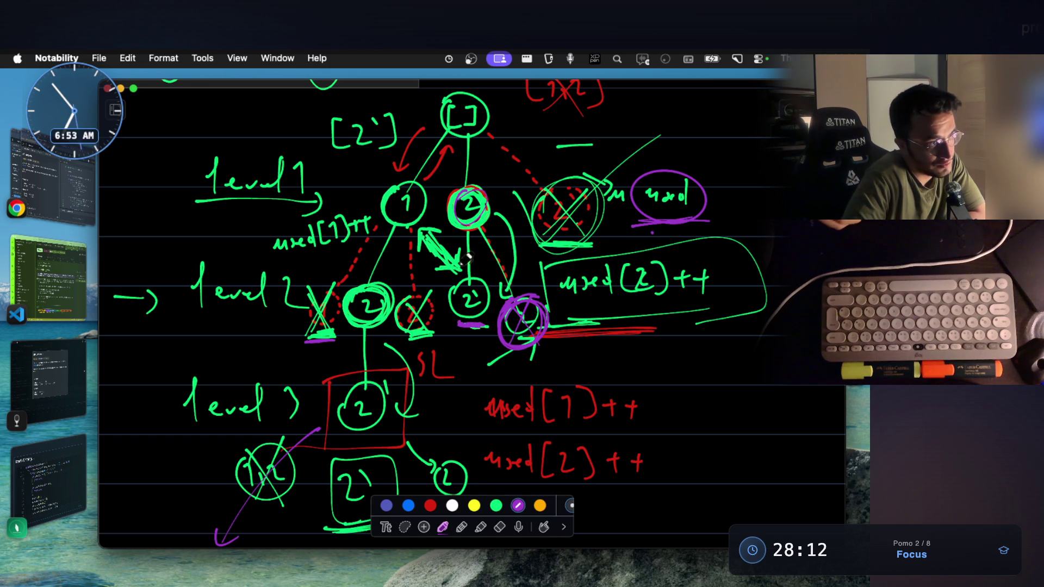
drag(447, 182, 471, 171)
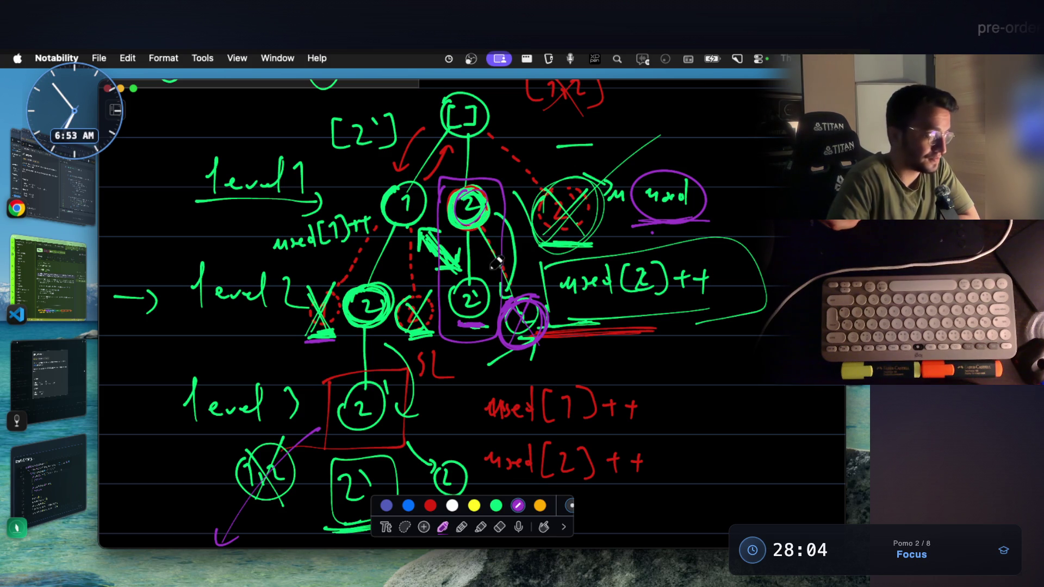
click(69, 292)
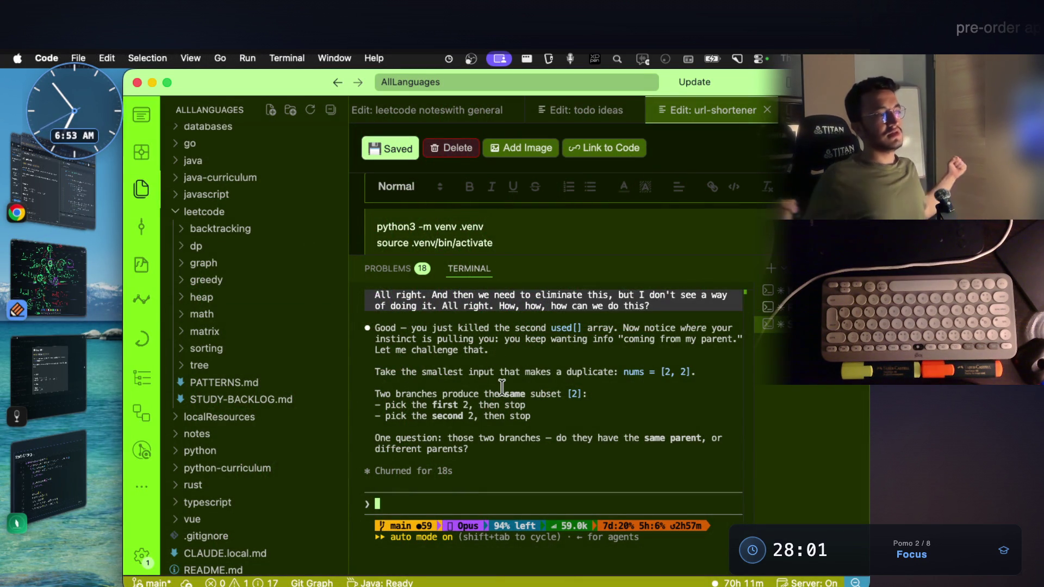
drag(644, 328, 707, 328)
drag(426, 337, 611, 344)
click(543, 347)
click(644, 350)
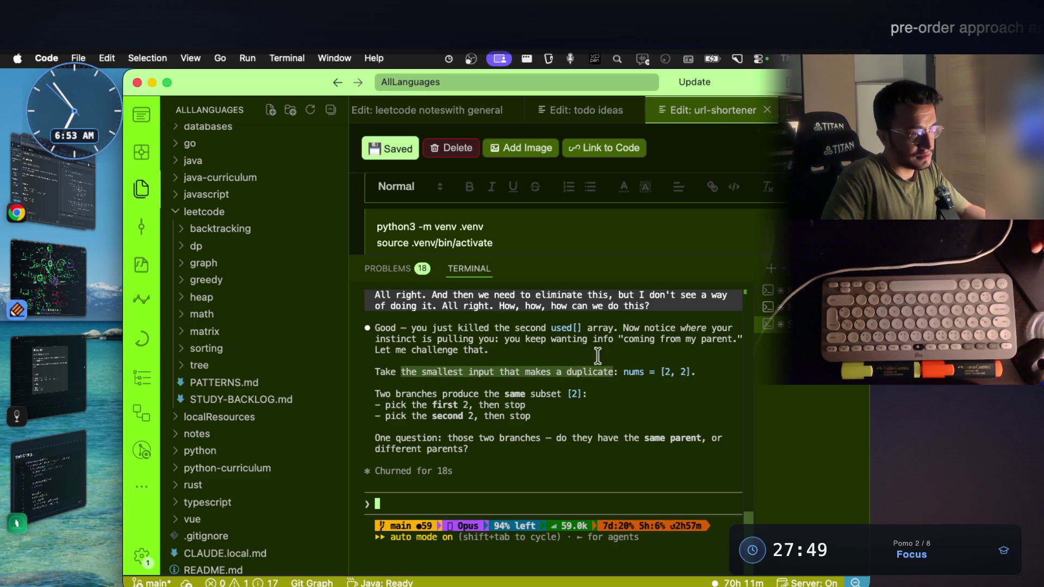
click(426, 376)
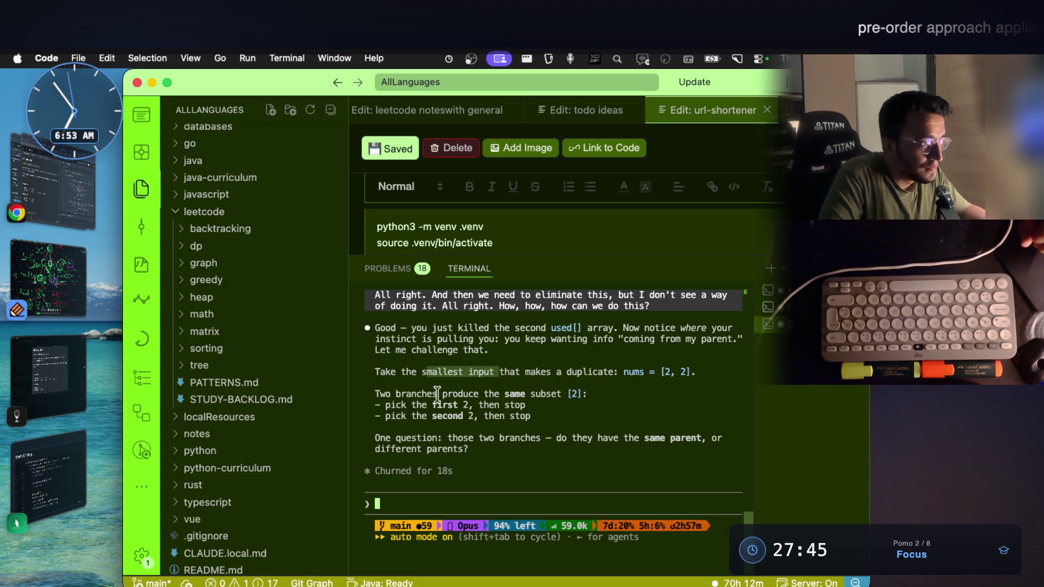
drag(395, 395, 477, 394)
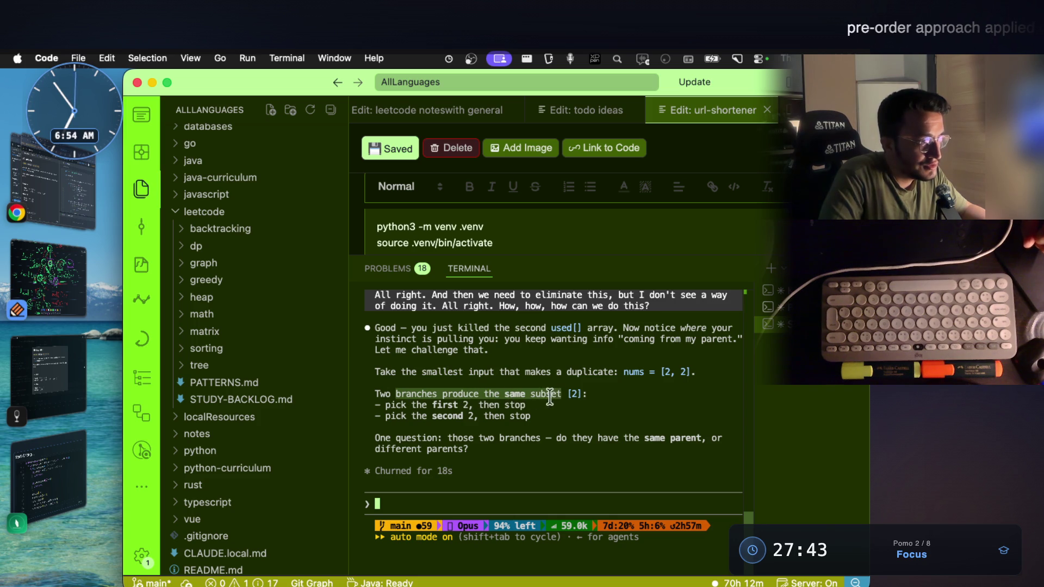
drag(411, 406, 463, 405)
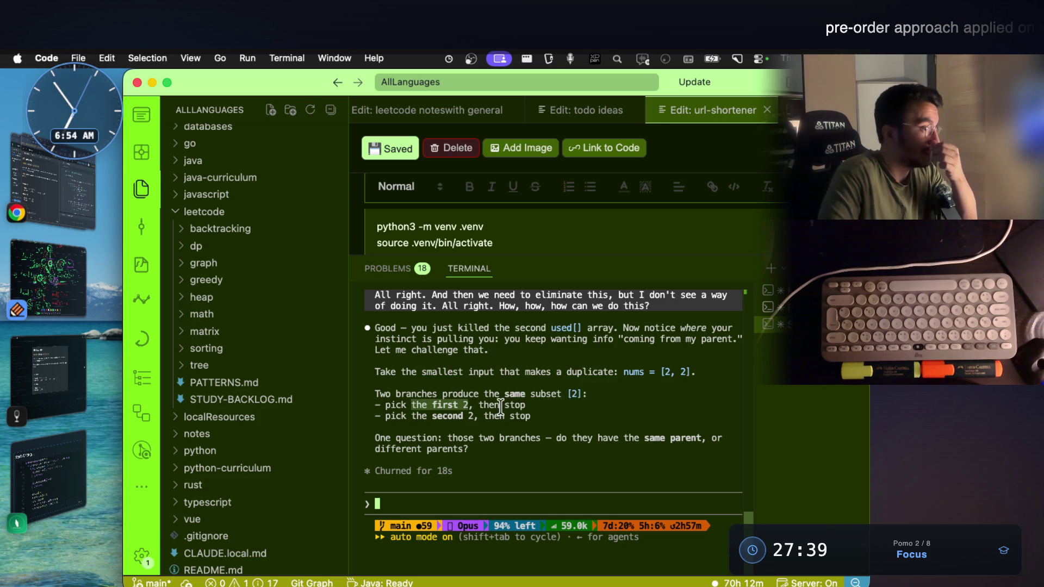
drag(443, 394, 523, 395)
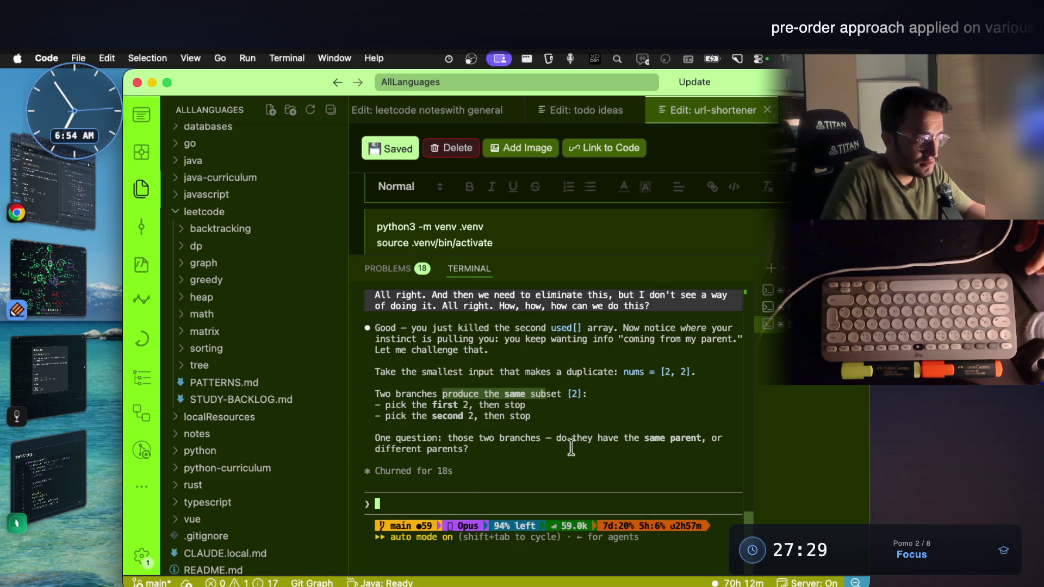
drag(374, 449, 471, 447)
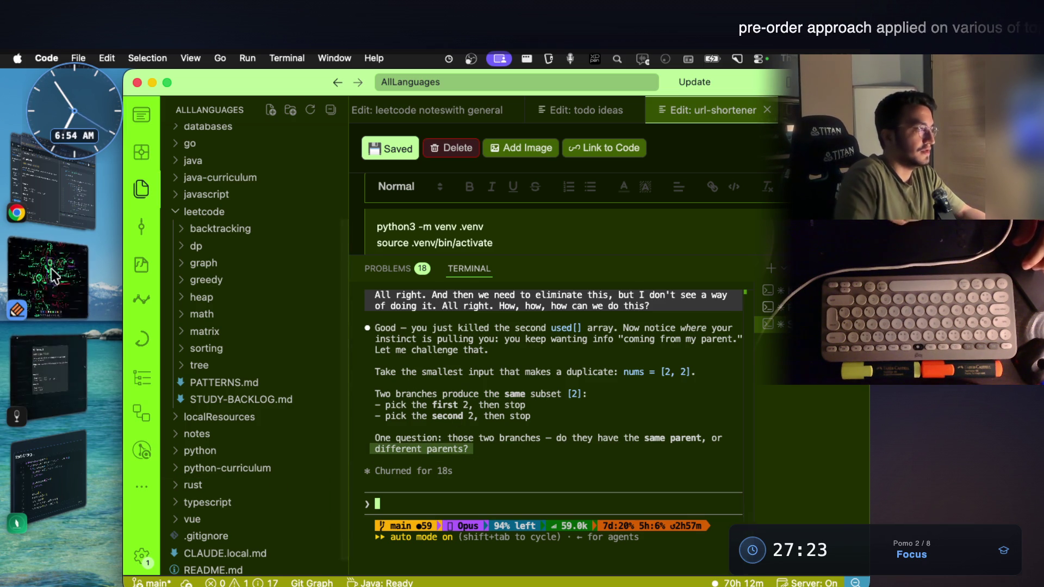
Step: Write the [2, 2] input and the subsets [2], [2, 2] in purple on the Notability page
click(49, 277)
scroll(448, 348, down, 5)
scroll(448, 348, down, 5)
scroll(426, 303, up, 4)
scroll(413, 333, down, 1)
mouse_move(401, 308)
mouse_down()
mouse_move(433, 348)
mouse_move(464, 354)
mouse_up()
drag(515, 308, 527, 335)
scroll(569, 354, down, 2)
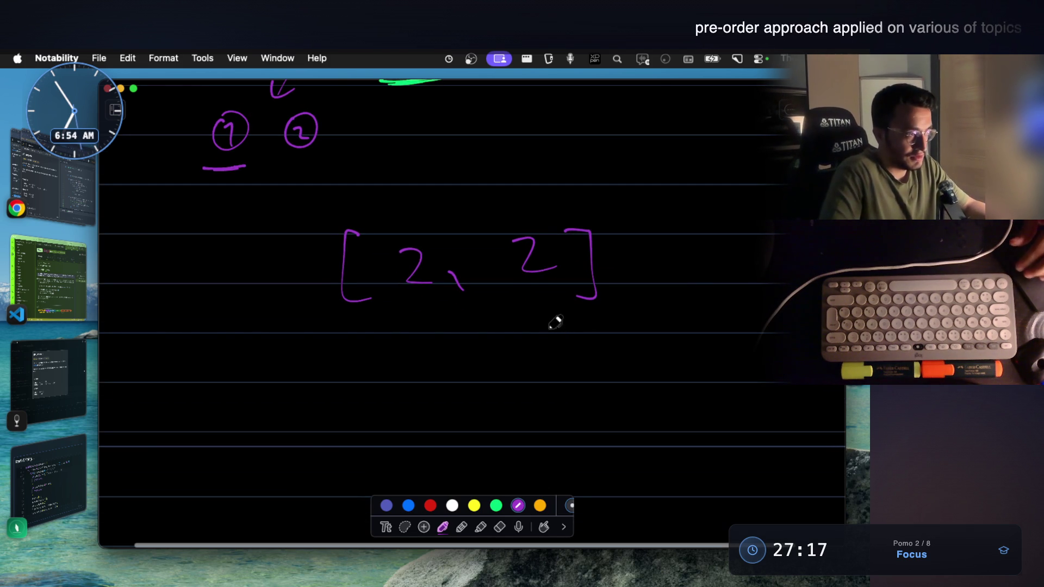
scroll(555, 327, down, 2)
mouse_move(329, 311)
mouse_down()
mouse_move(331, 363)
mouse_move(369, 354)
mouse_up()
mouse_move(372, 315)
mouse_down()
mouse_move(397, 322)
mouse_move(418, 367)
mouse_up()
mouse_move(482, 311)
mouse_down()
mouse_move(482, 361)
mouse_move(530, 349)
mouse_up()
drag(538, 341, 537, 353)
drag(575, 319, 598, 349)
drag(619, 313, 615, 364)
scroll(528, 332, down, 4)
scroll(457, 291, down, 1)
mouse_move(447, 291)
mouse_down()
mouse_move(475, 339)
mouse_move(454, 285)
mouse_move(408, 349)
mouse_up()
scroll(457, 278, down, 2)
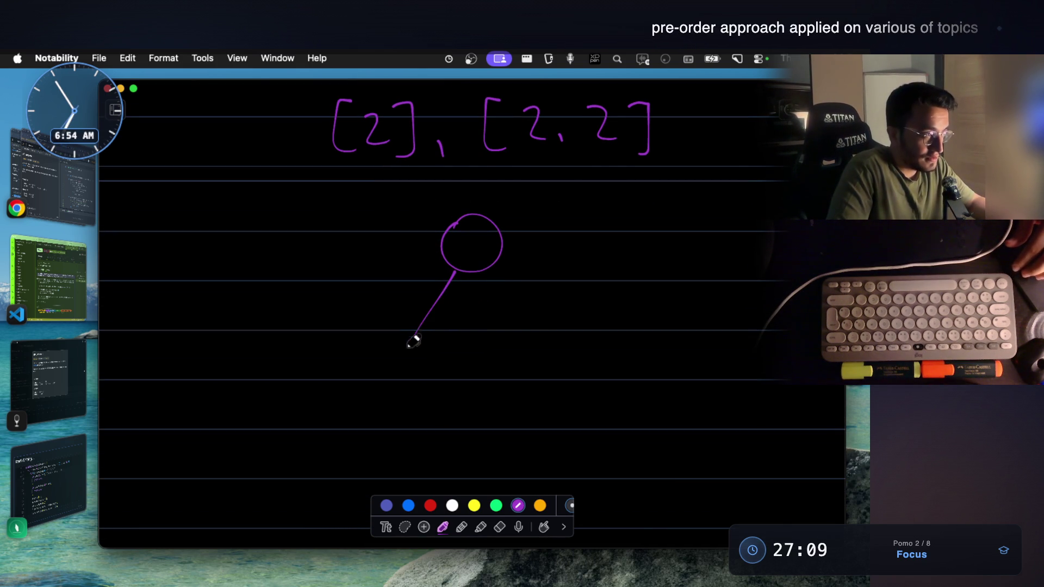
drag(493, 268, 540, 347)
scroll(408, 337, down, 1)
Step: Draw the [2, 2] tree beneath with a 2 child node and an arrow down to the deeper 2
mouse_move(391, 324)
mouse_down()
mouse_move(419, 301)
mouse_move(426, 347)
mouse_up()
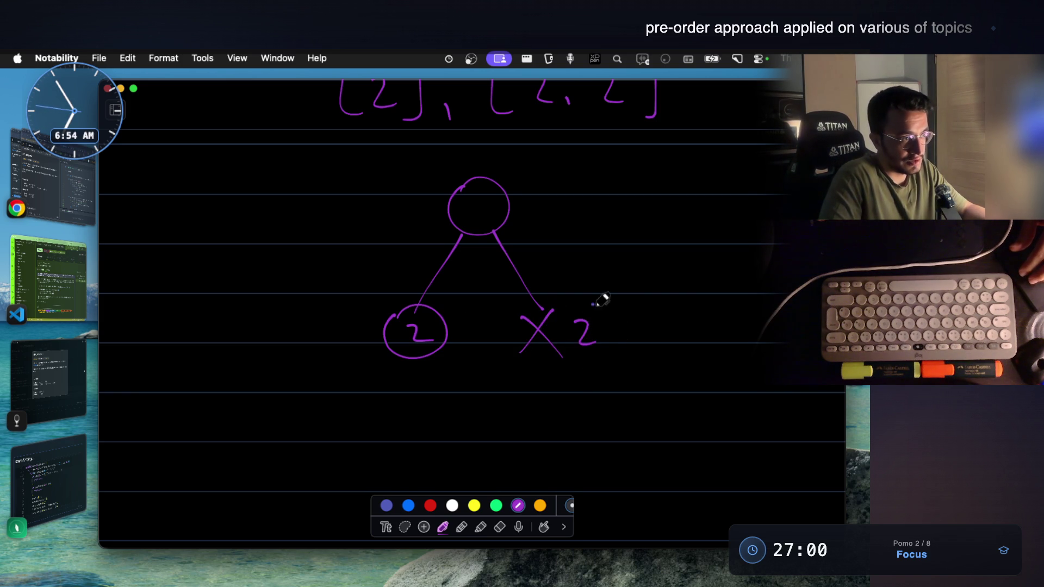
scroll(560, 250, up, 1)
scroll(536, 205, up, 5)
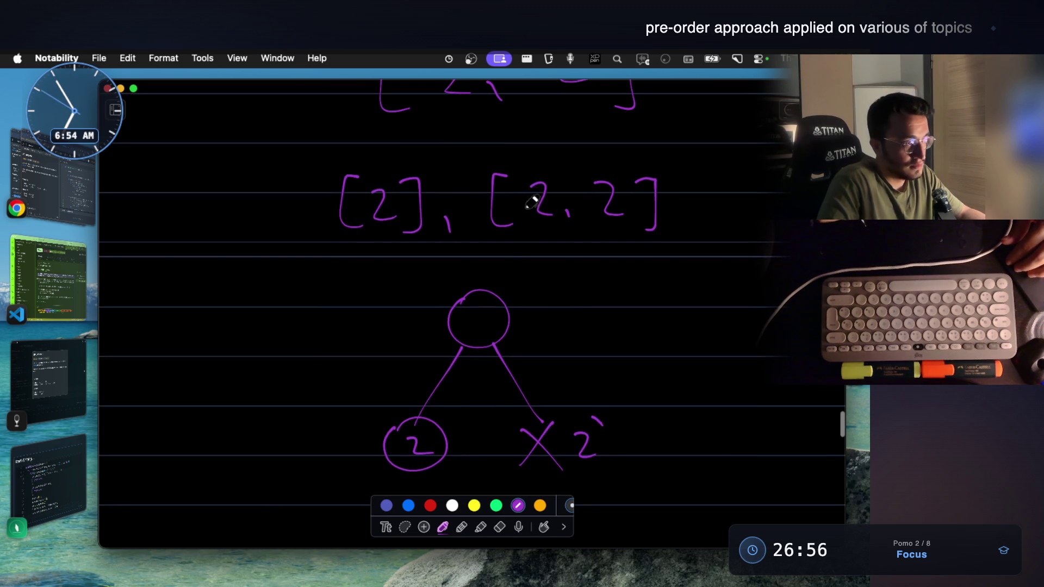
scroll(436, 397, down, 4)
scroll(415, 367, down, 1)
scroll(416, 339, down, 1)
scroll(416, 339, down, 1)
drag(415, 368, 410, 401)
scroll(420, 407, down, 2)
mouse_move(401, 354)
mouse_down()
mouse_move(408, 372)
mouse_move(448, 364)
mouse_up()
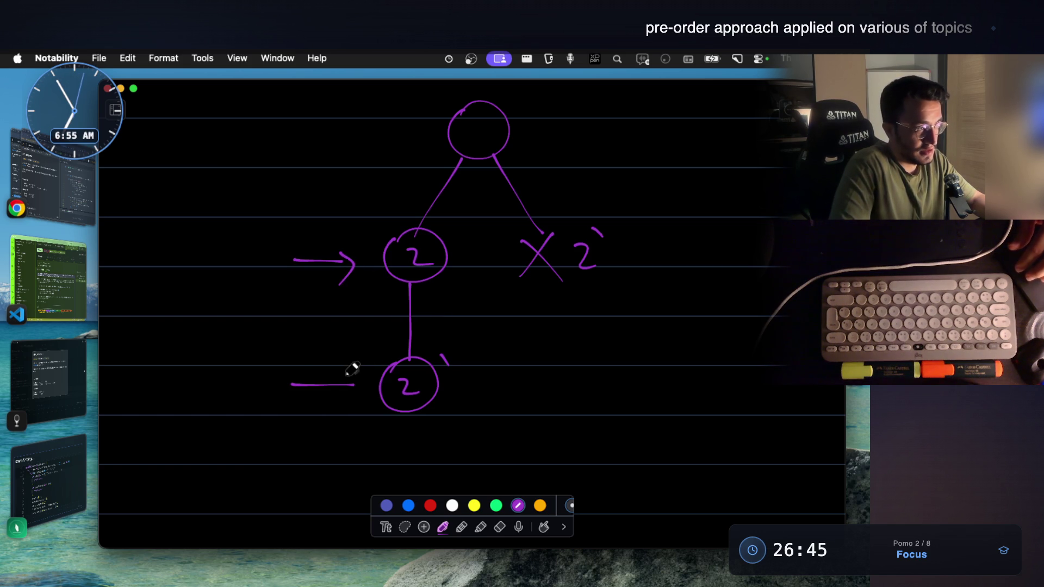
scroll(476, 340, down, 2)
scroll(556, 247, up, 3)
scroll(544, 206, up, 2)
scroll(544, 207, up, 2)
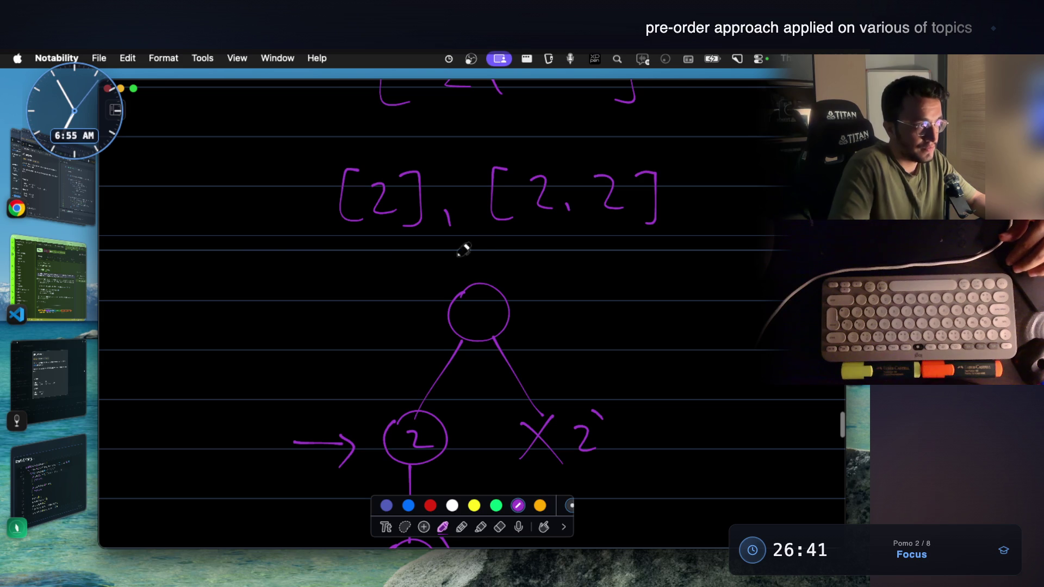
drag(335, 248, 644, 243)
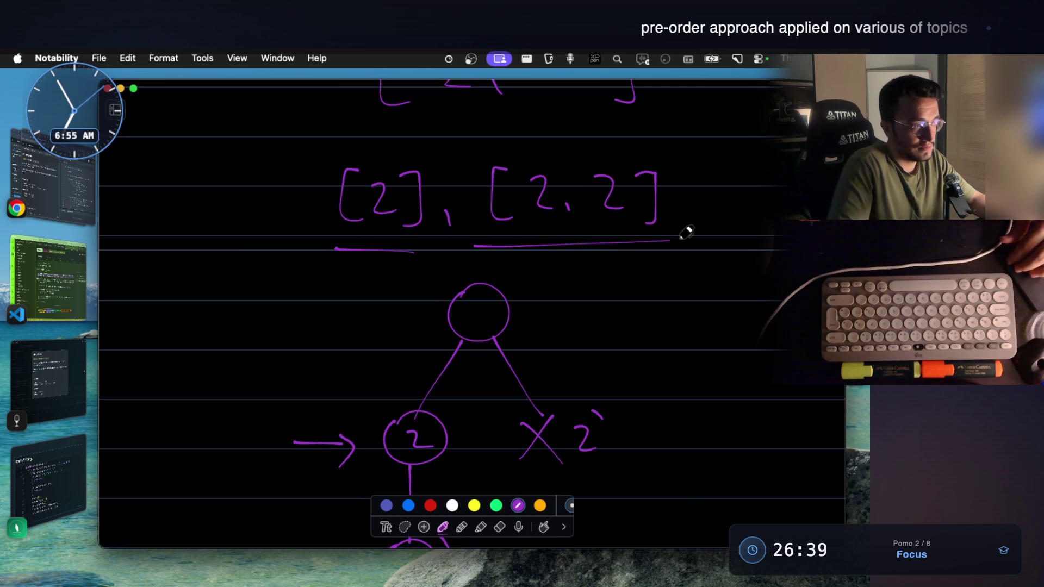
scroll(683, 233, down, 2)
scroll(686, 232, down, 2)
mouse_move(441, 341)
mouse_down()
mouse_move(454, 441)
mouse_move(463, 434)
mouse_up()
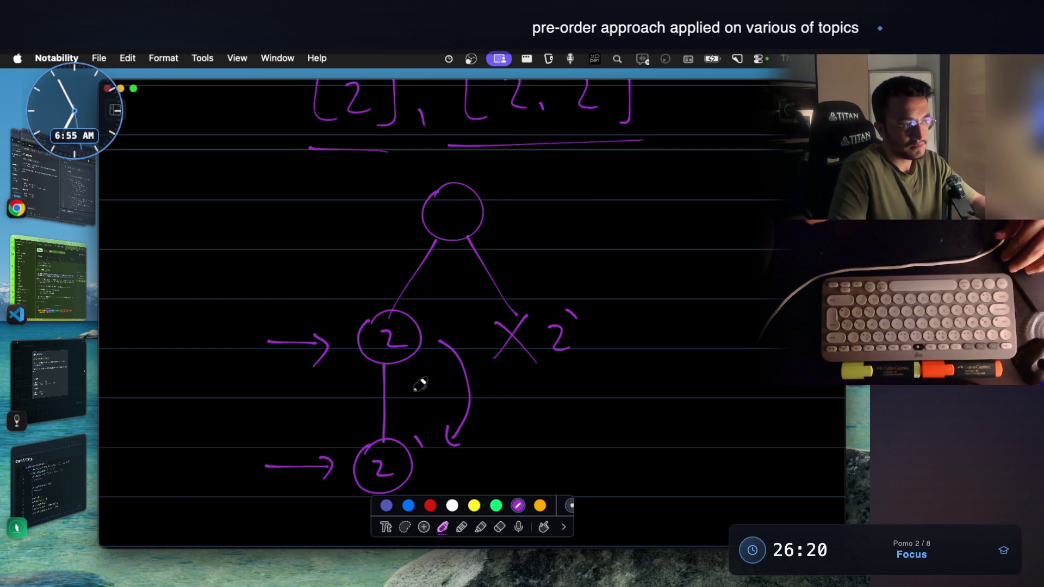
scroll(419, 385, down, 1)
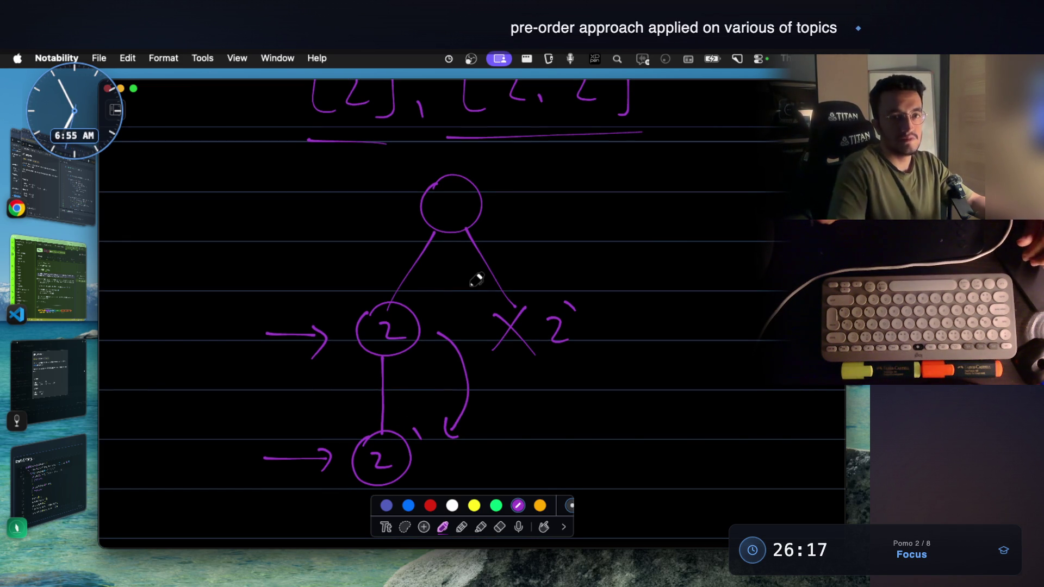
click(56, 286)
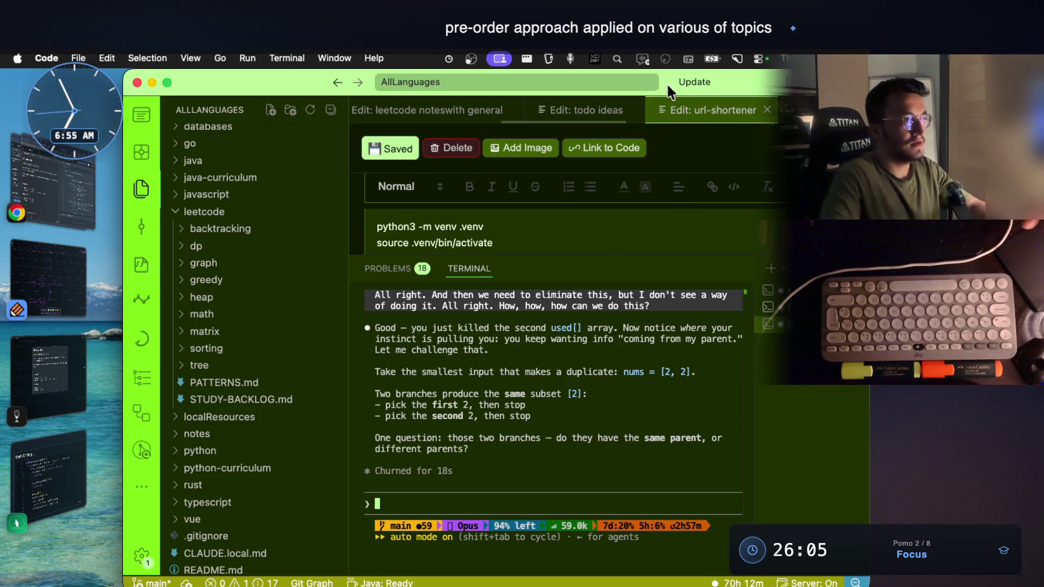
Step: Start a VoiceInk voice dictation from the menu bar via Toggle Recorder
click(570, 59)
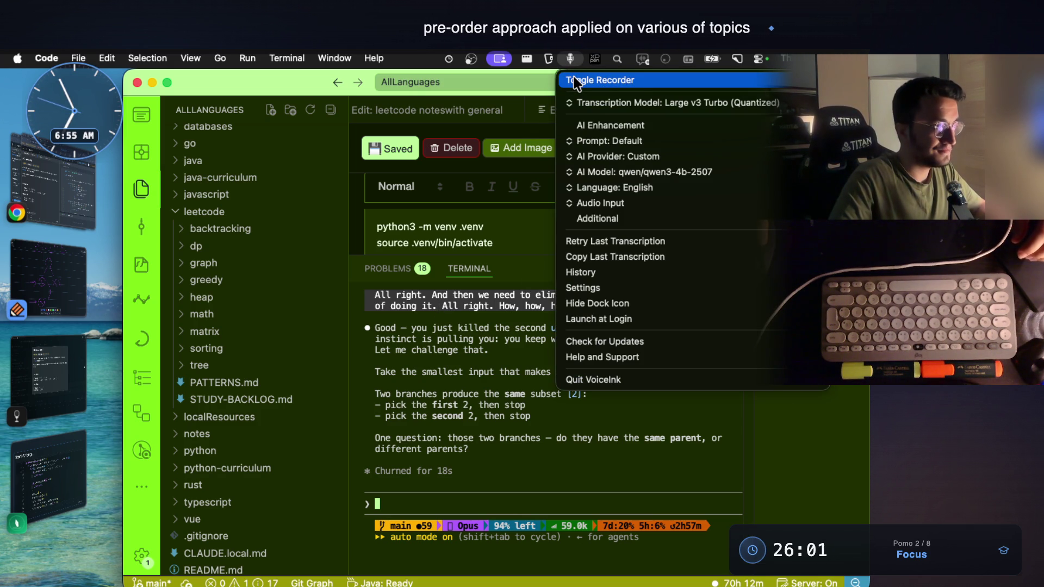
click(574, 77)
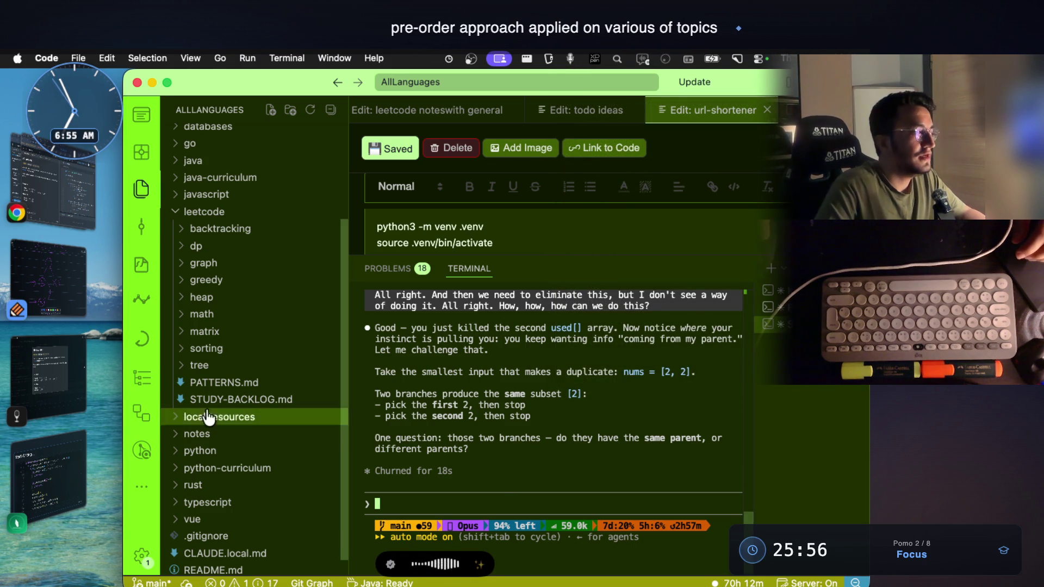
Step: Handwrite 'level' beside both arrows and a slash by the crossed-out 2, then return to the tutor
click(49, 274)
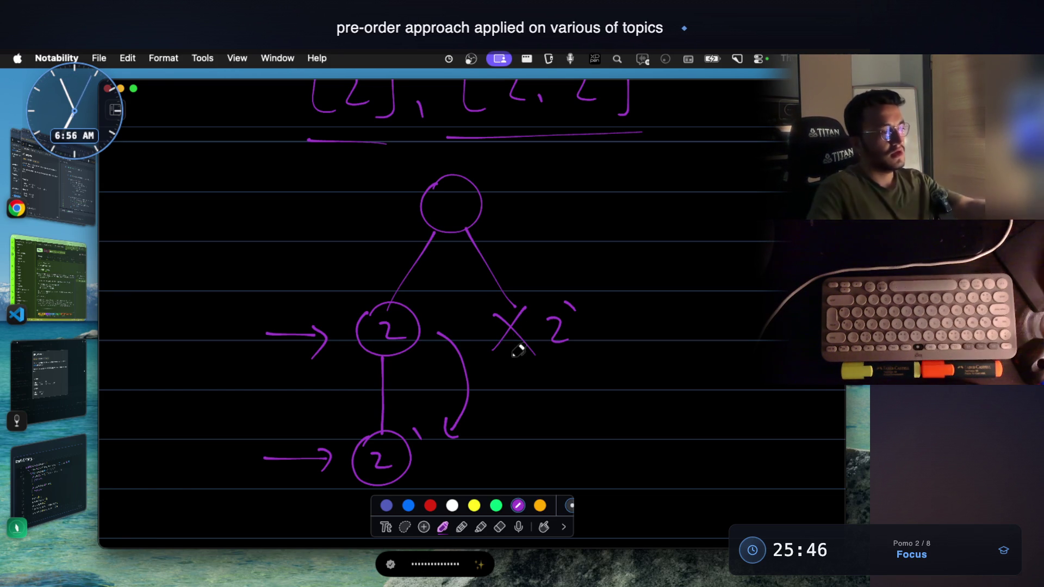
scroll(281, 295, down, 2)
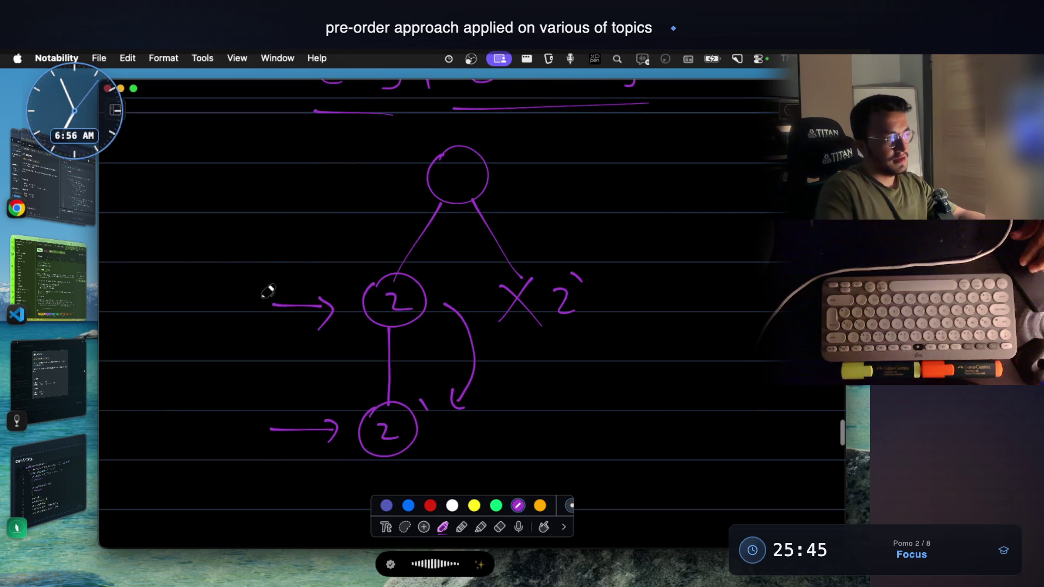
mouse_move(264, 256)
mouse_down()
mouse_move(283, 284)
mouse_move(312, 285)
mouse_up()
mouse_move(263, 369)
mouse_down()
mouse_move(268, 395)
mouse_move(303, 380)
mouse_up()
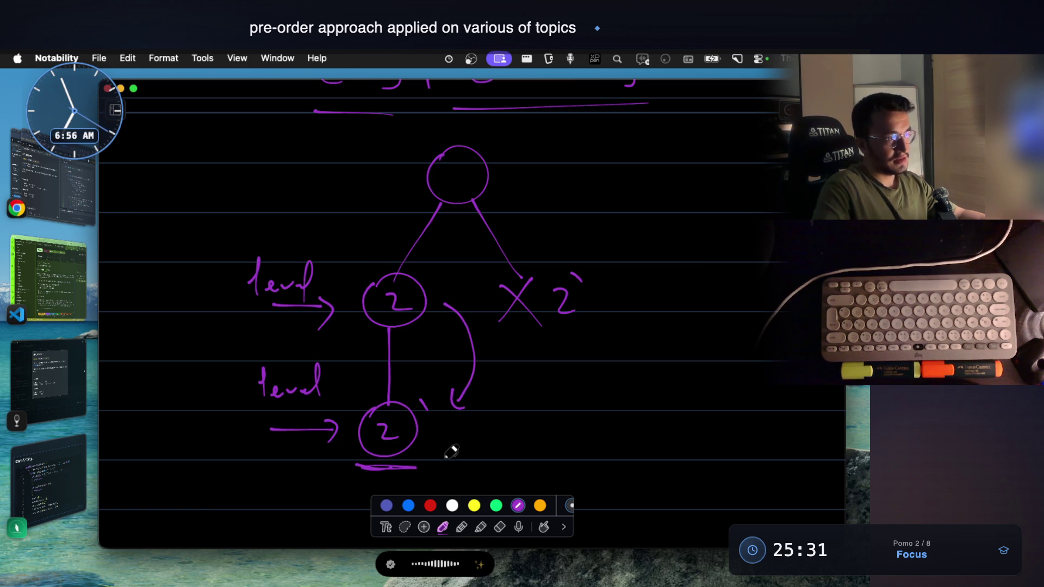
drag(586, 331, 577, 343)
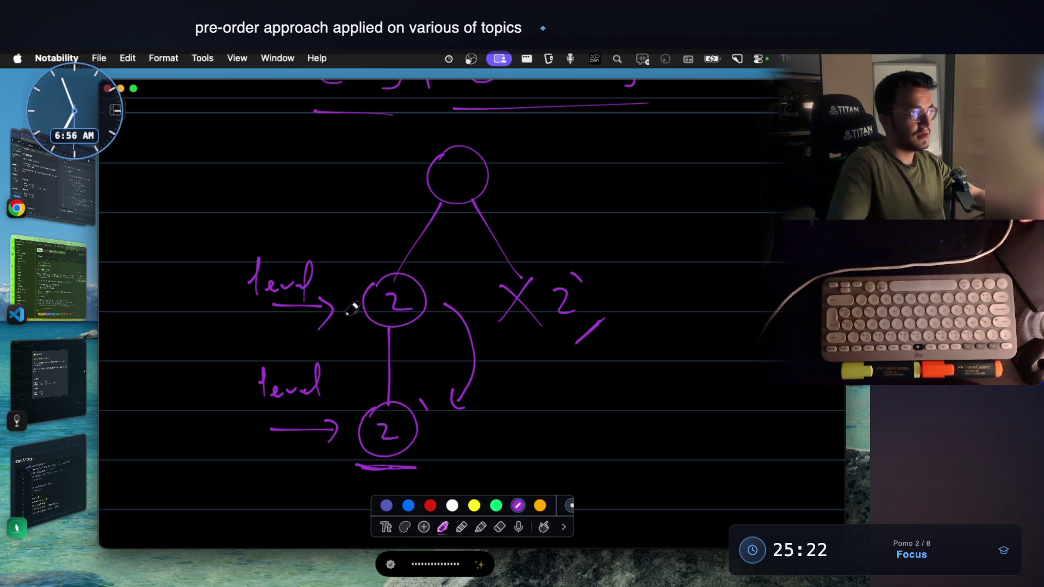
click(48, 282)
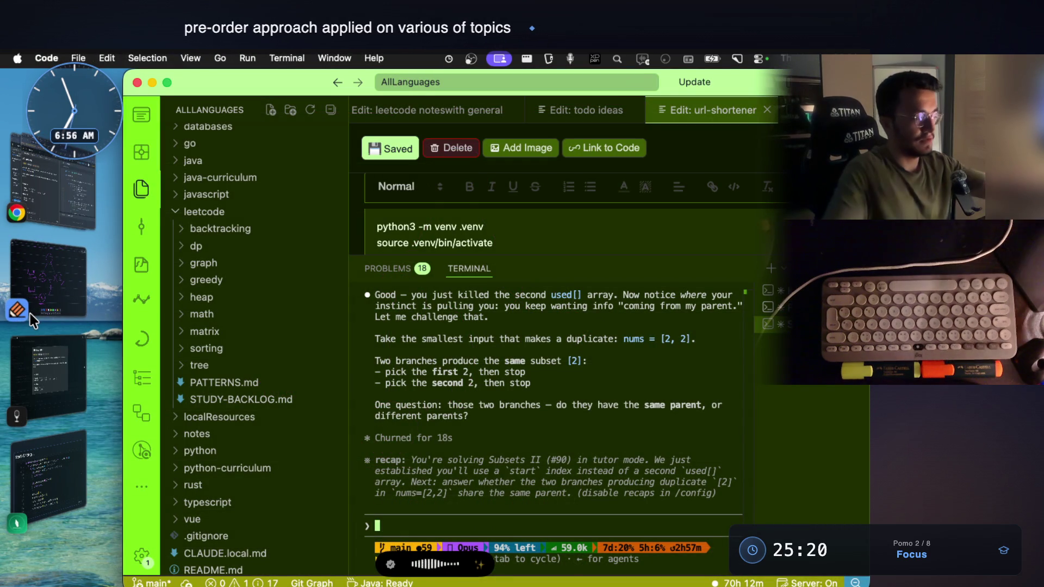
Step: Stop the dictation, insert the transcribed duplicate-handling summary, and submit it to Claude
click(572, 57)
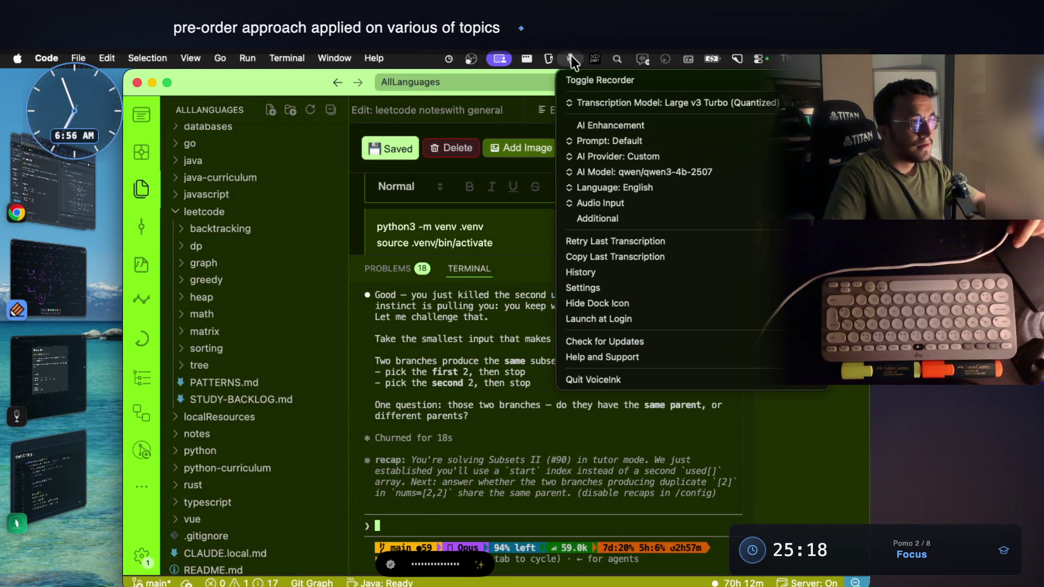
click(581, 80)
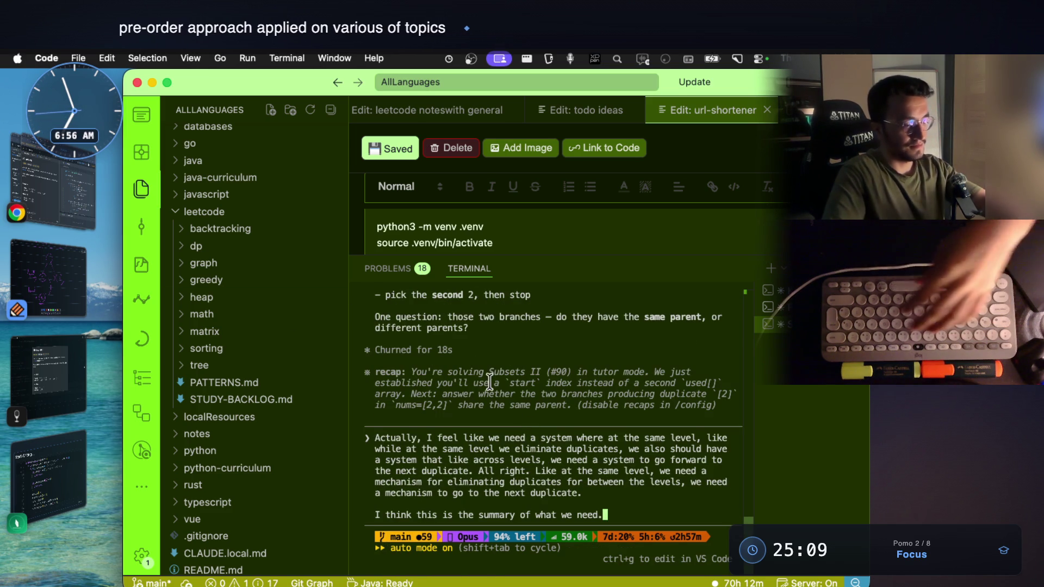
key(Return)
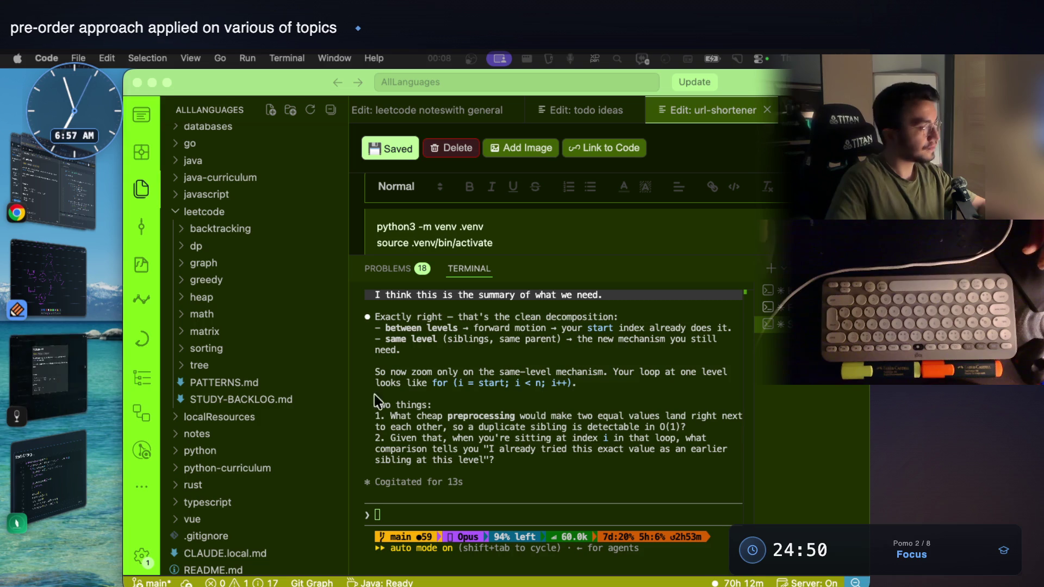
scroll(530, 417, up, 1)
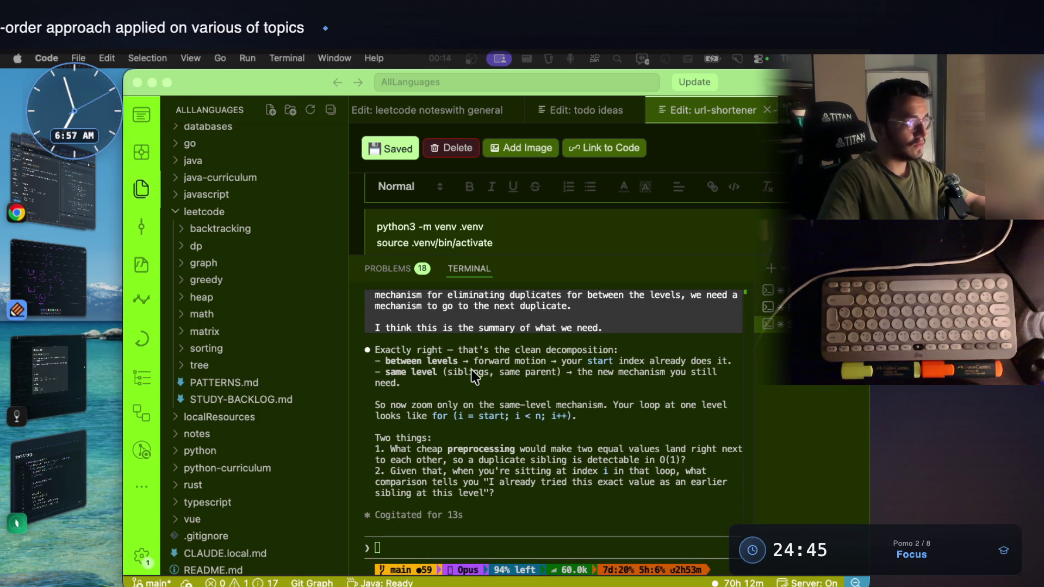
click(583, 284)
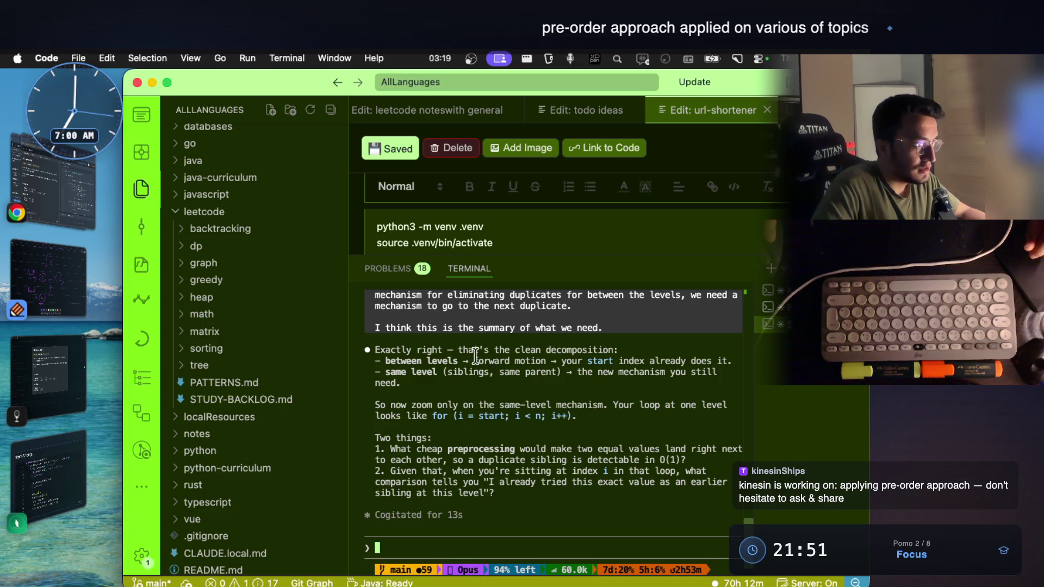
drag(459, 349, 612, 349)
Step: Highlight the phrase 'forward motion' in the tutor's question, then switch to the Notability sketch
click(637, 359)
drag(471, 361, 535, 367)
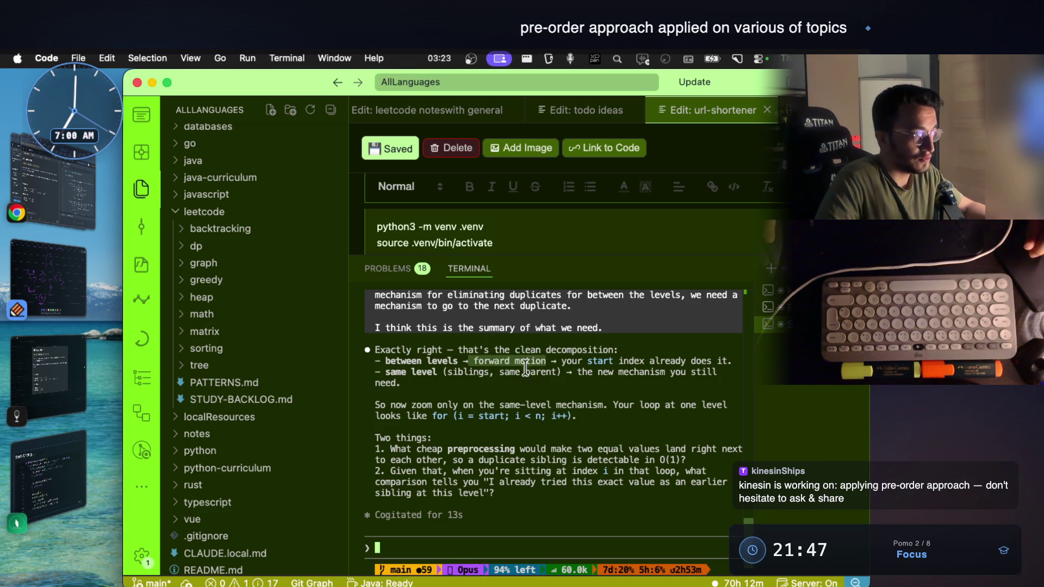
click(427, 373)
drag(473, 360, 534, 367)
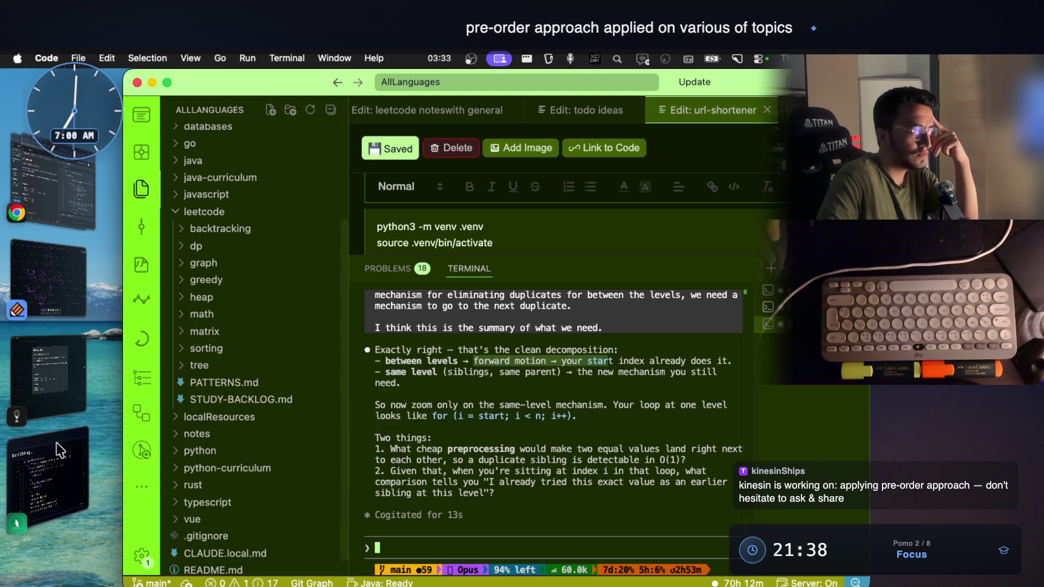
click(73, 287)
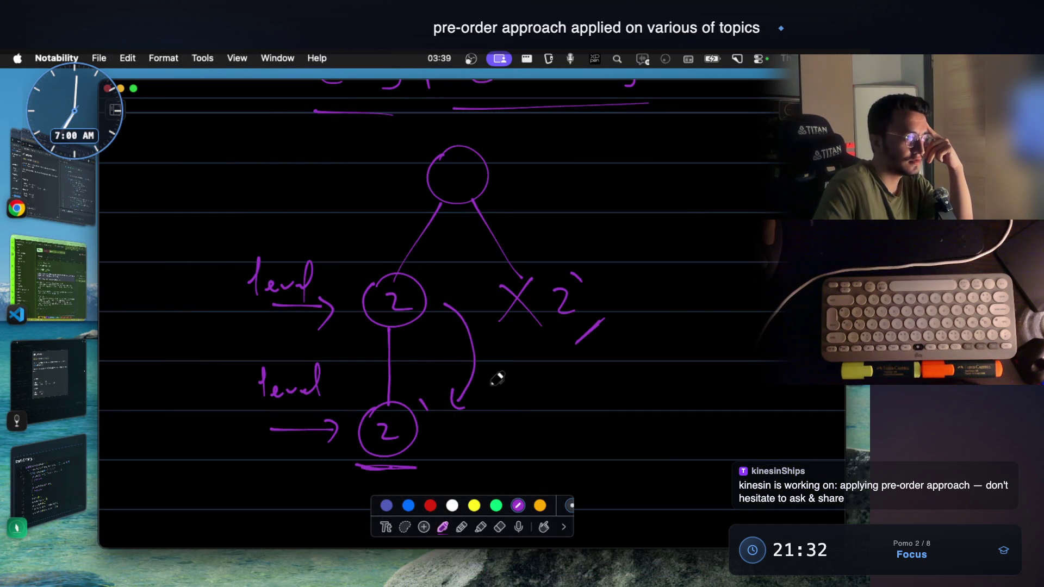
scroll(497, 378, up, 3)
scroll(496, 378, up, 5)
scroll(497, 378, up, 5)
scroll(495, 375, up, 10)
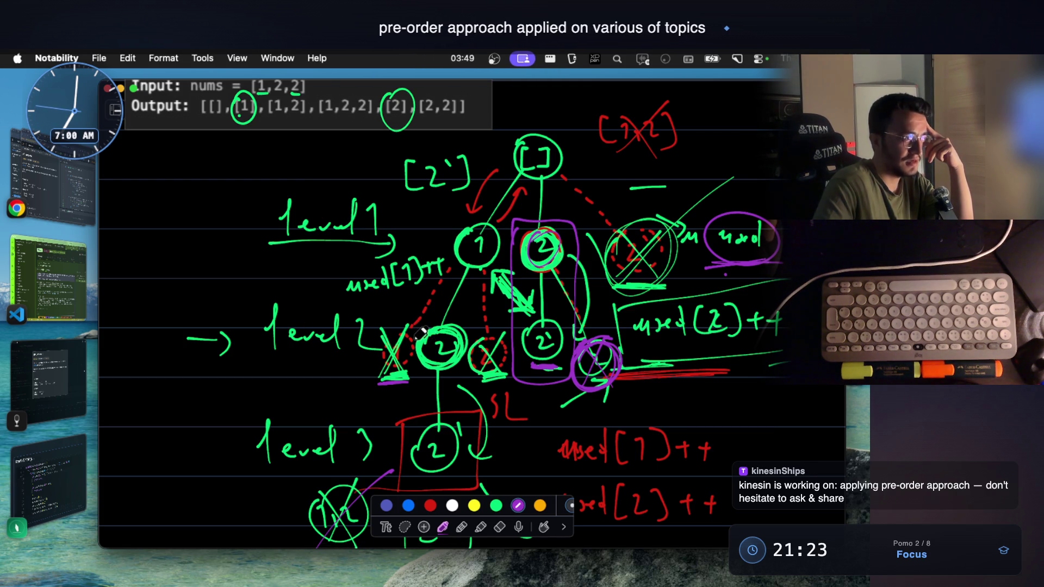
Step: Bring the VoiceInk dashboard forward over the [1,2,2] tree with the app switcher
key(super+Tab)
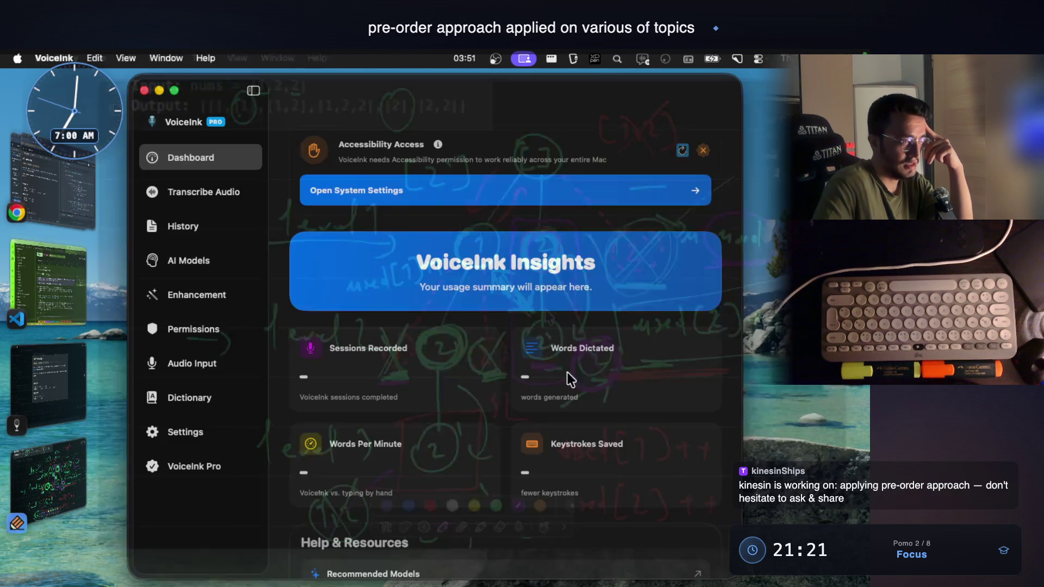
Step: Cycle the app switcher past Notability back to the VS Code tutor terminal
key(super+Tab)
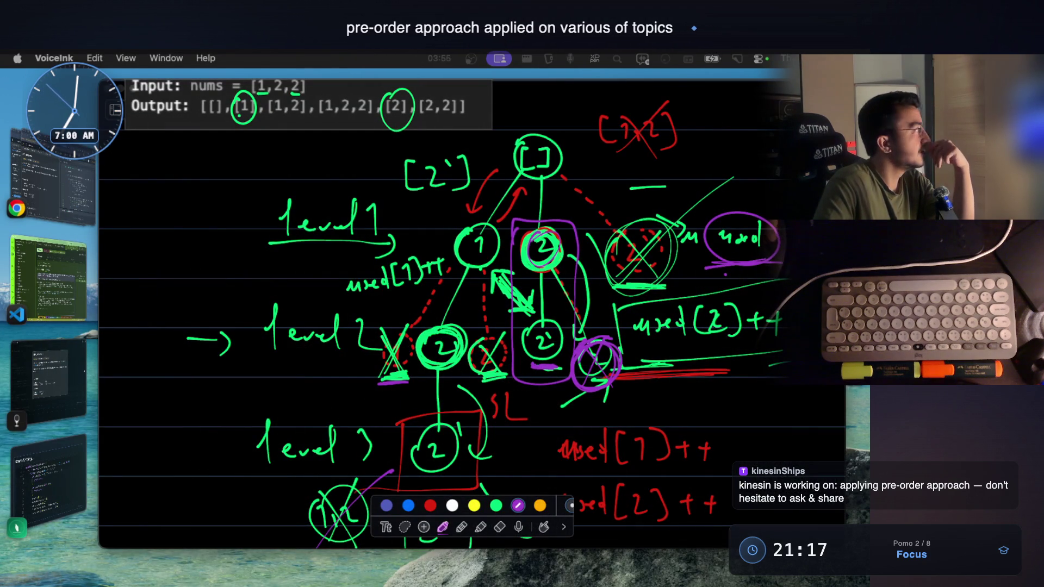
key(super+Tab)
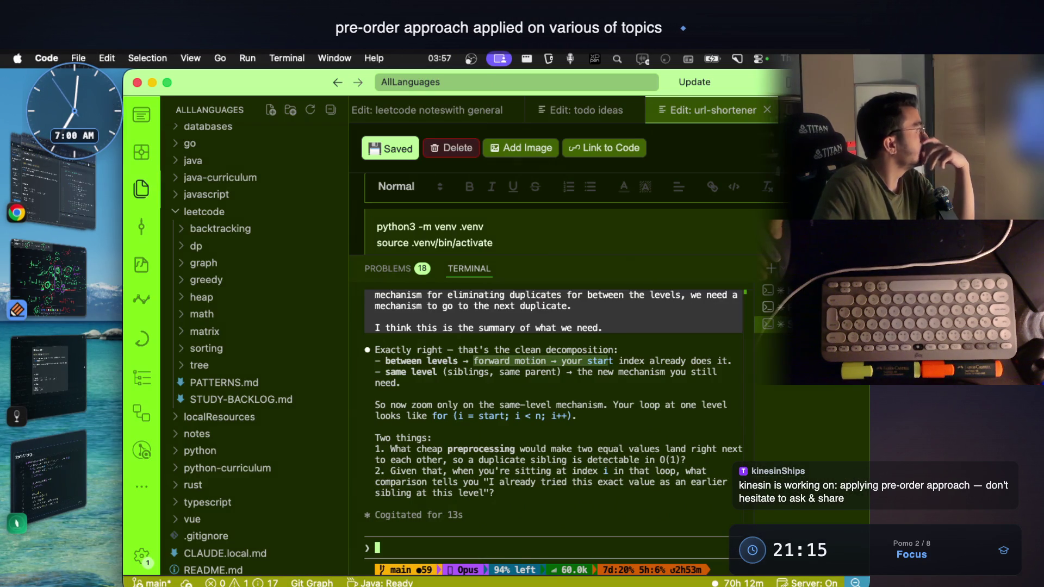
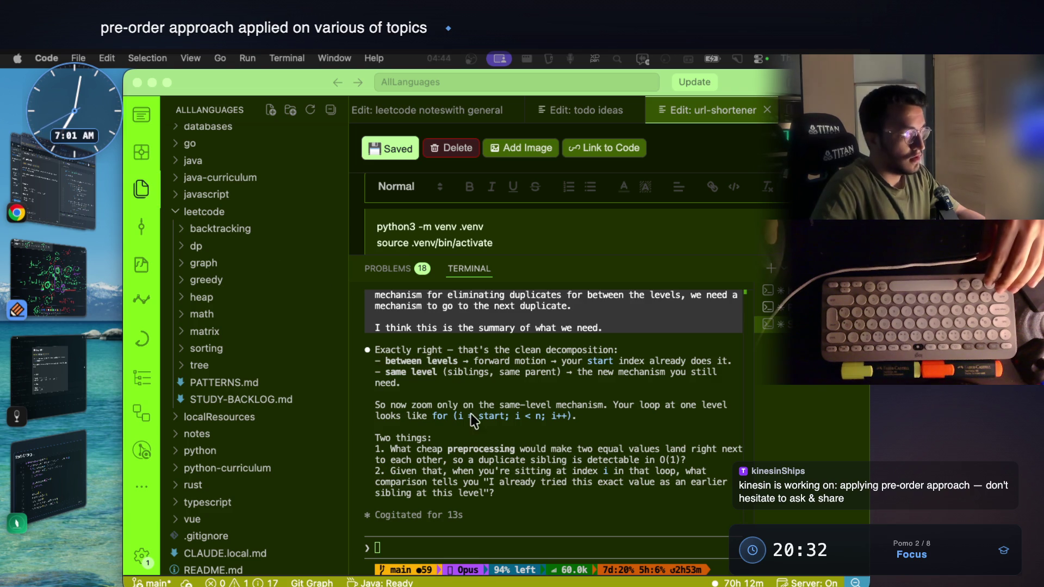
Step: Read through the assistant's explanation, highlighting the same-level loop and duplicate-sibling phrases
click(459, 376)
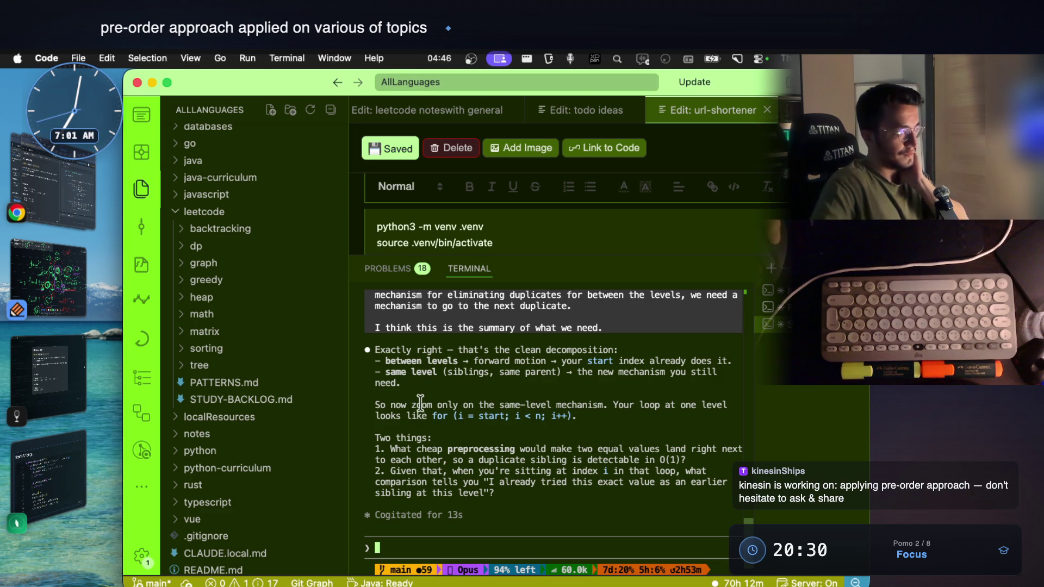
drag(523, 405, 601, 408)
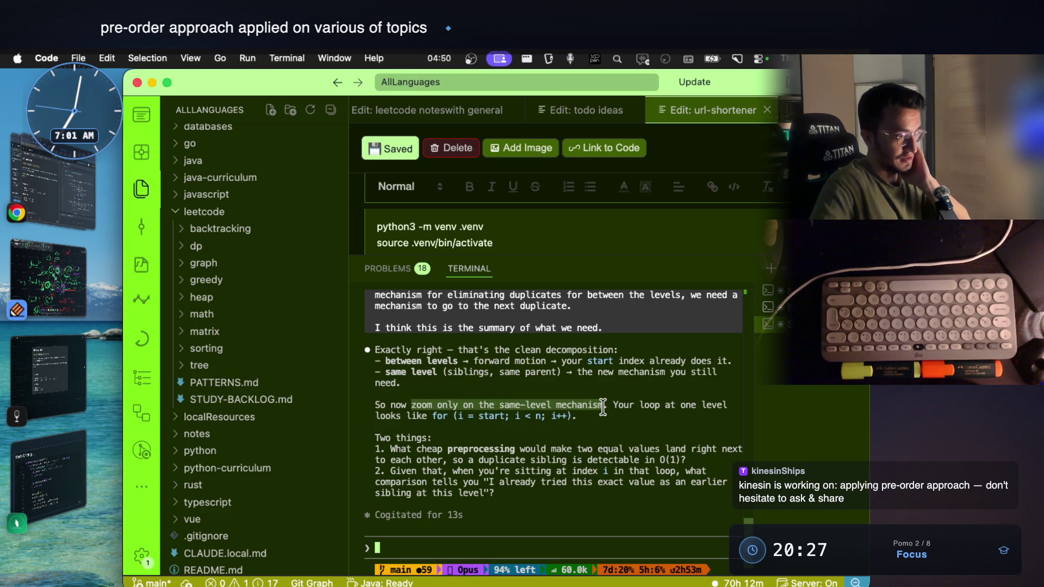
click(638, 405)
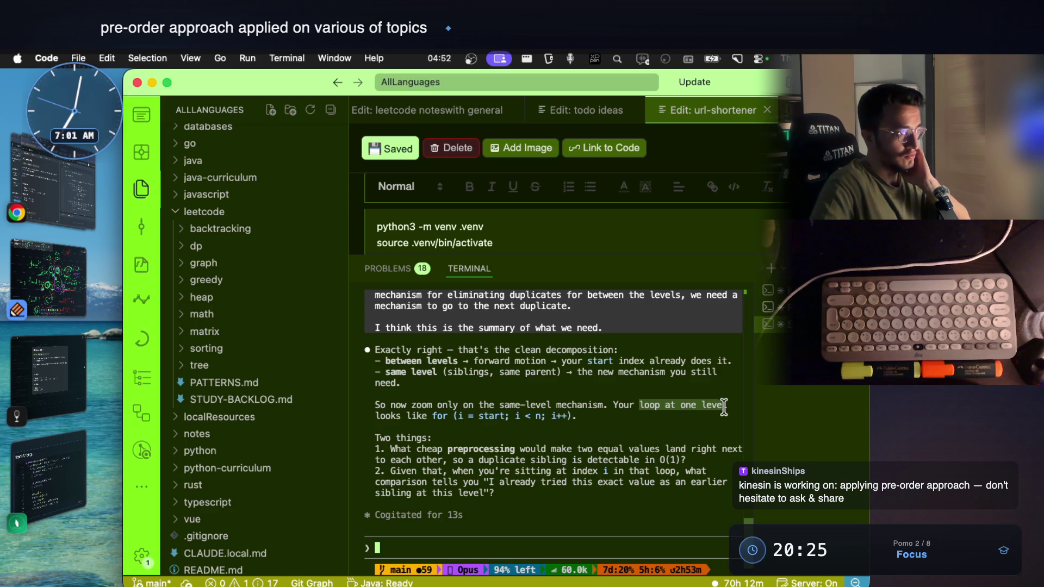
drag(434, 416, 580, 418)
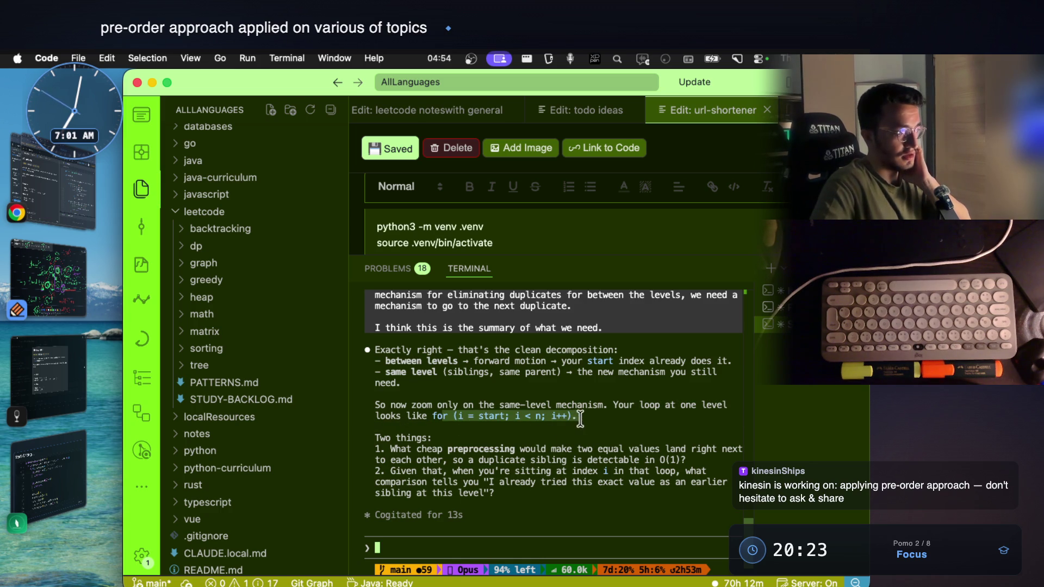
drag(421, 449, 457, 447)
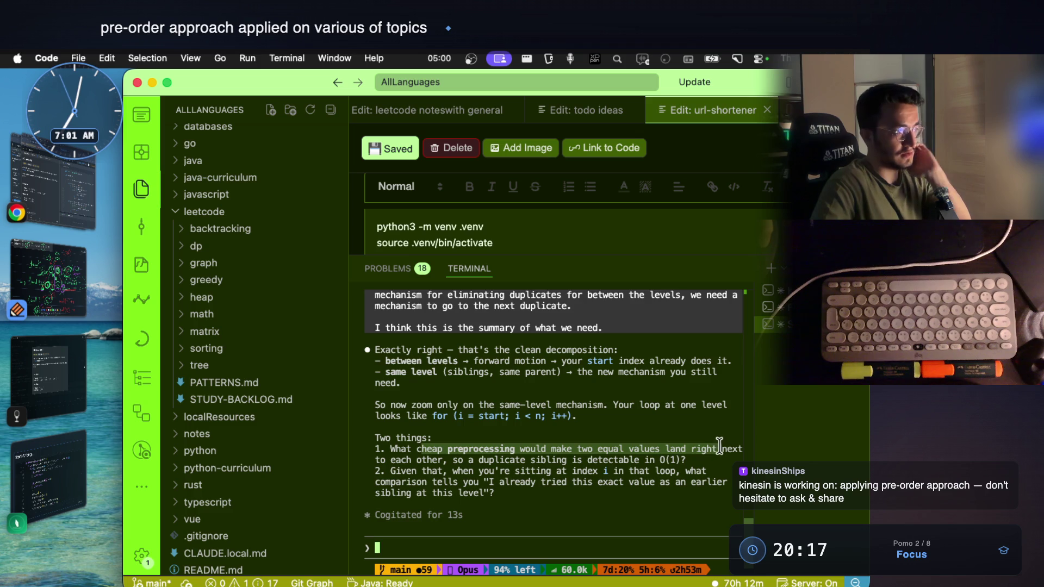
drag(488, 461, 589, 461)
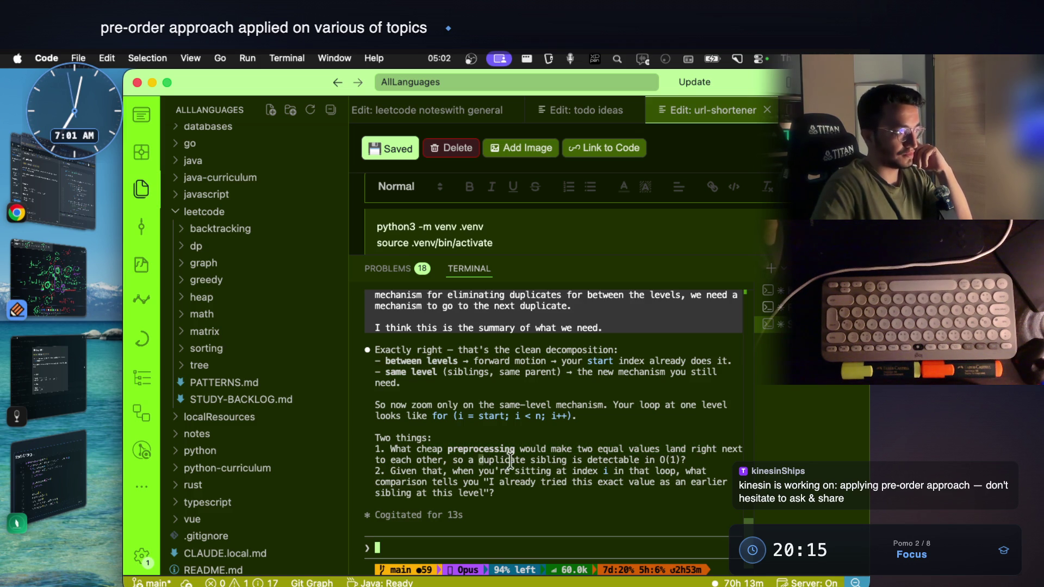
click(592, 487)
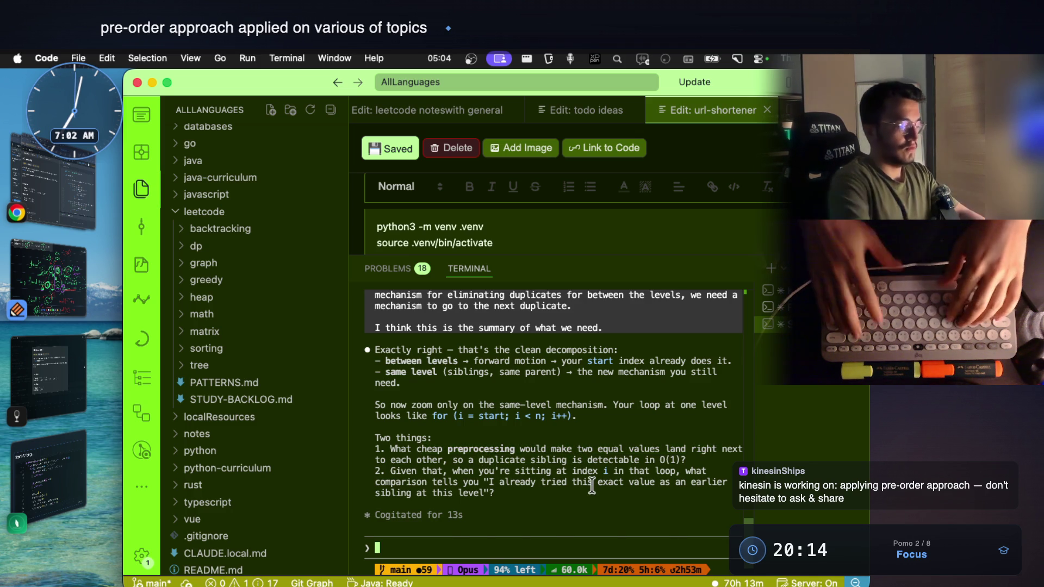
text(of coursewe need to sort the)
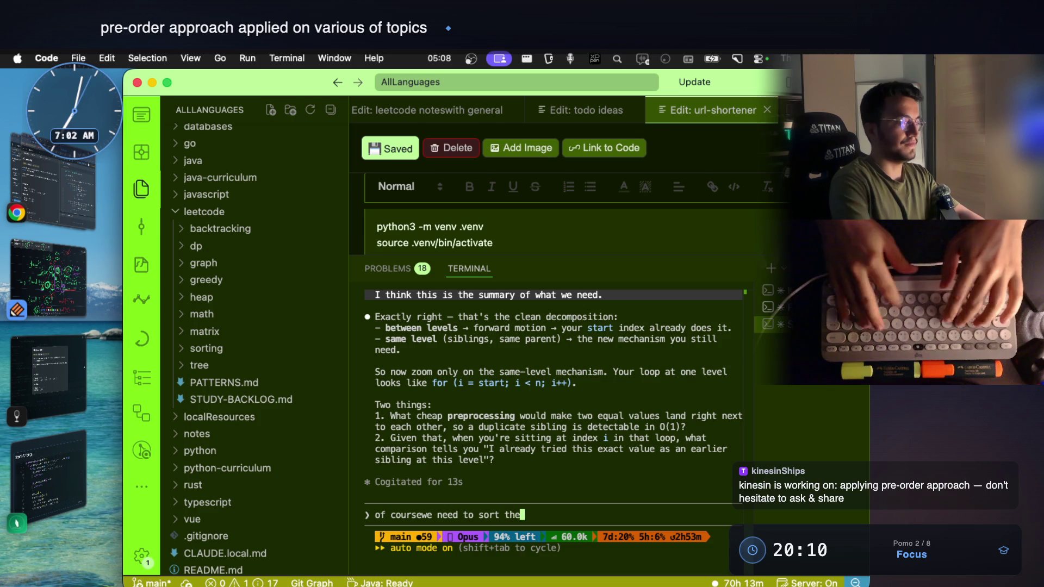
text(m. i kno)
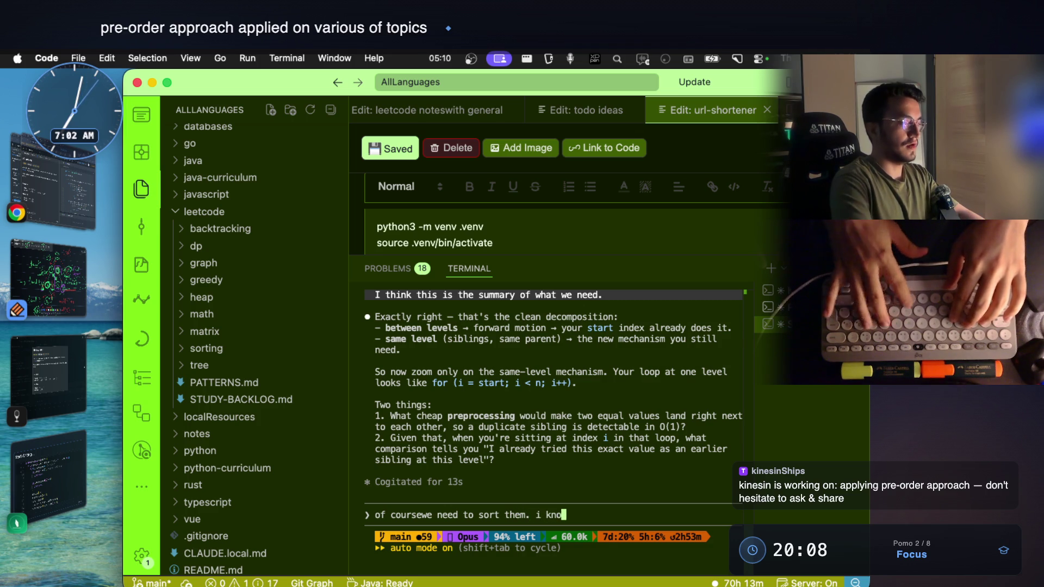
text(w it.)
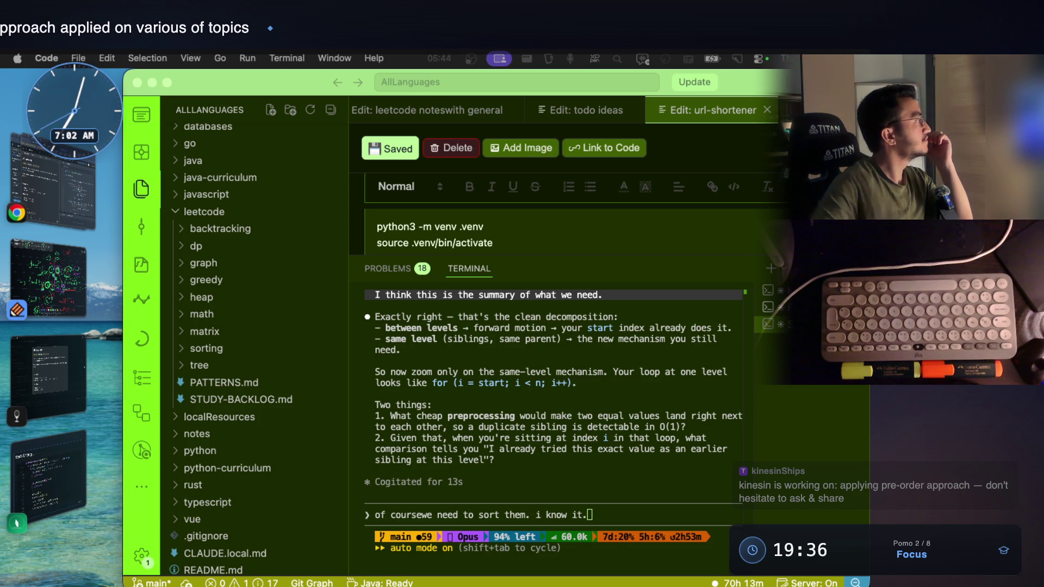
Step: Dictate more of the 'numbers must be sorted first' reply, delete misheard words, and switch to the Notability tree notes
click(633, 444)
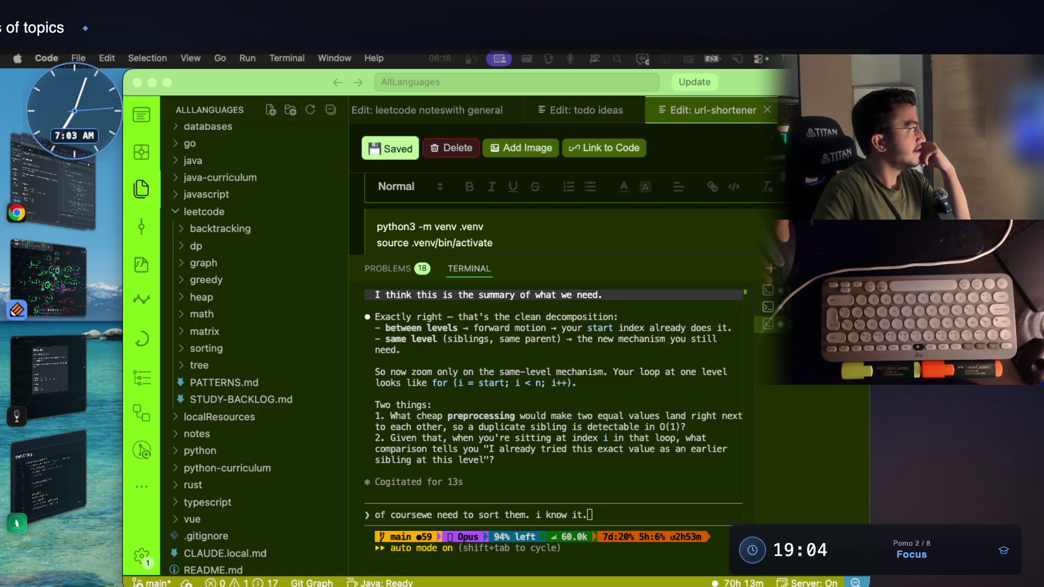
click(592, 445)
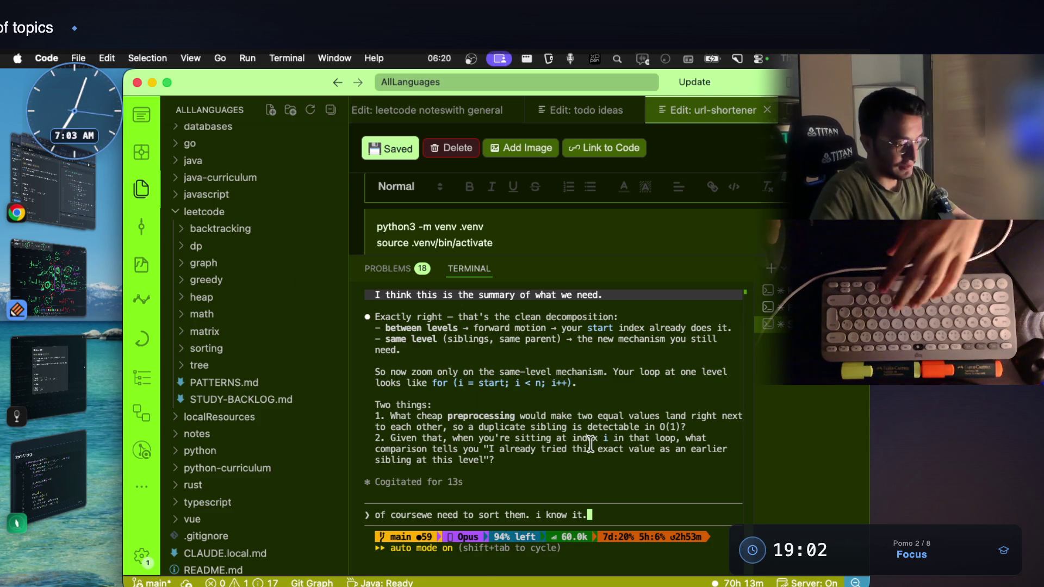
key(super+v)
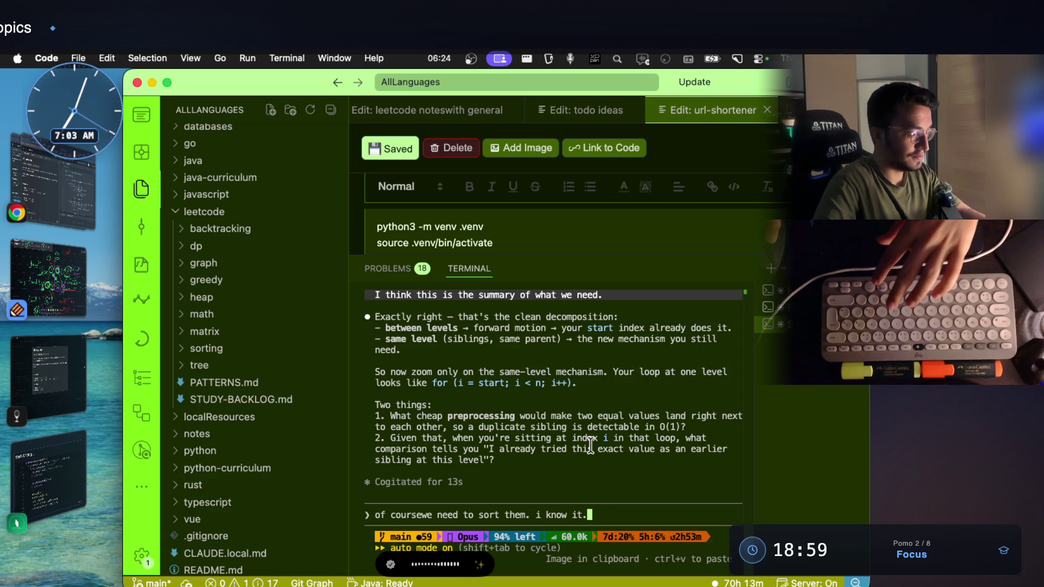
key(alt+space)
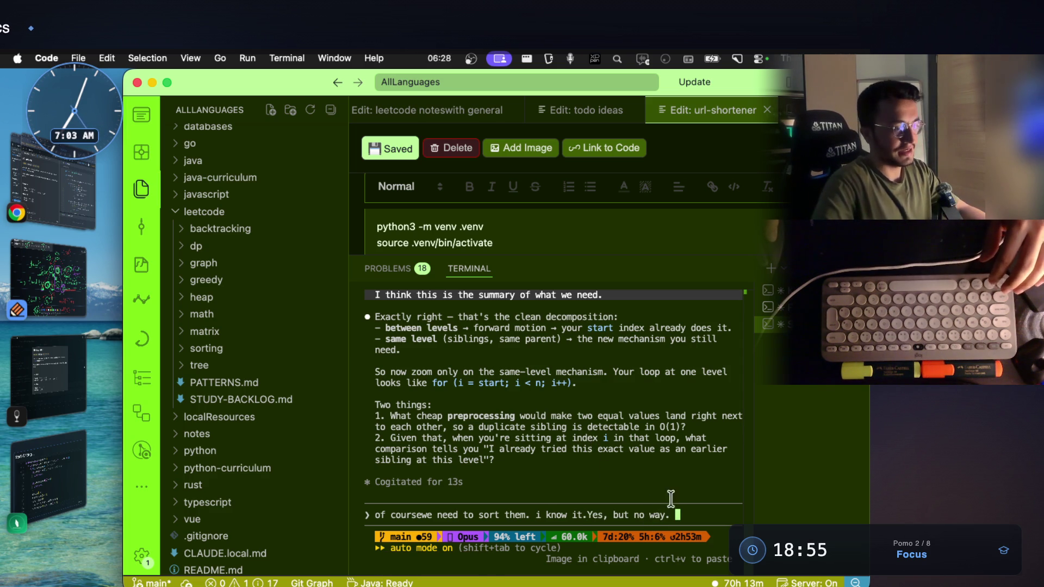
key(BackSpace)
key(BackSpace)
key(BackSpace)
key(BackSpace)
key(BackSpace)
key(BackSpace)
key(BackSpace)
key(BackSpace)
key(BackSpace)
key(BackSpace)
key(BackSpace)
key(BackSpace)
key(BackSpace)
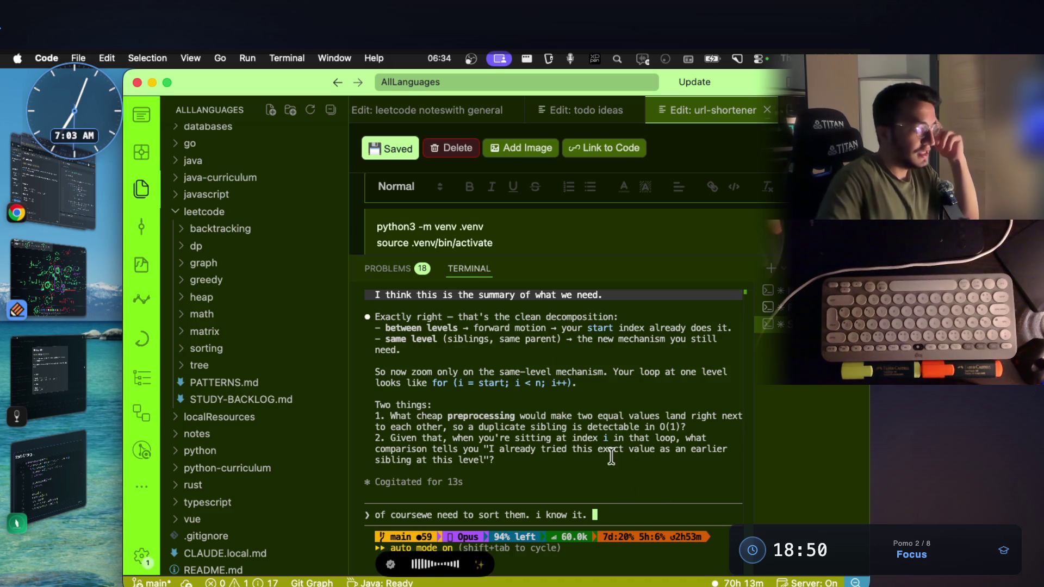
click(46, 303)
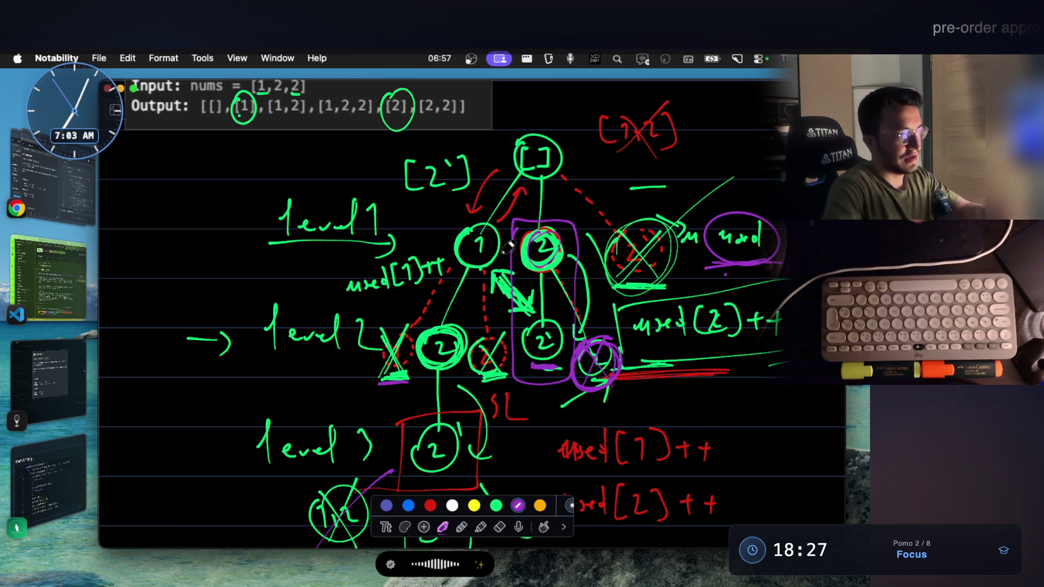
Step: Loop purple outlines around the left, middle and right subtrees, glancing at VS Code and back
mouse_move(432, 228)
mouse_down()
mouse_move(510, 335)
mouse_move(416, 232)
mouse_up()
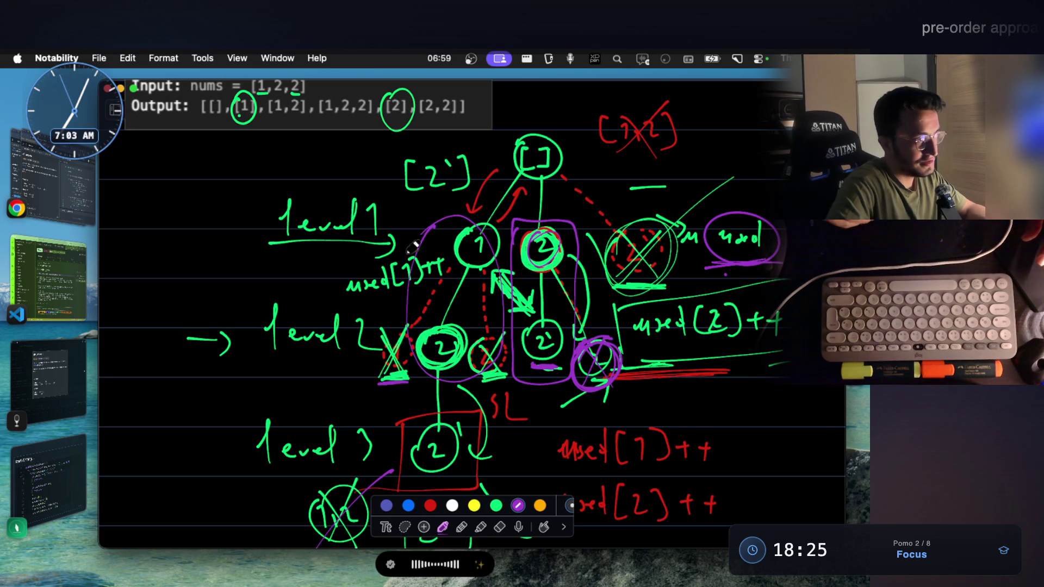
drag(589, 352, 517, 213)
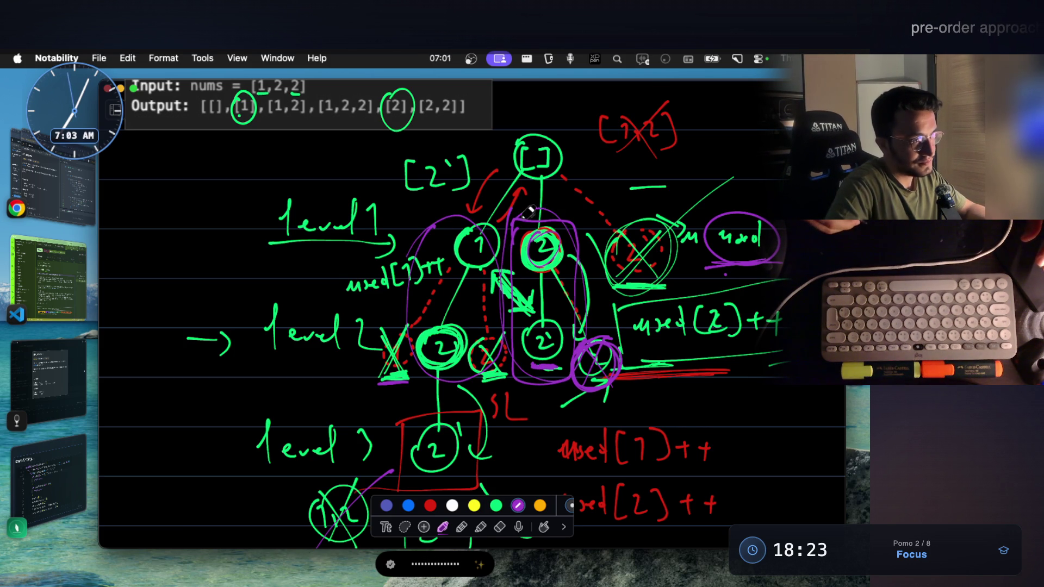
mouse_move(624, 204)
mouse_down()
mouse_move(608, 245)
mouse_move(653, 400)
mouse_move(608, 197)
mouse_up()
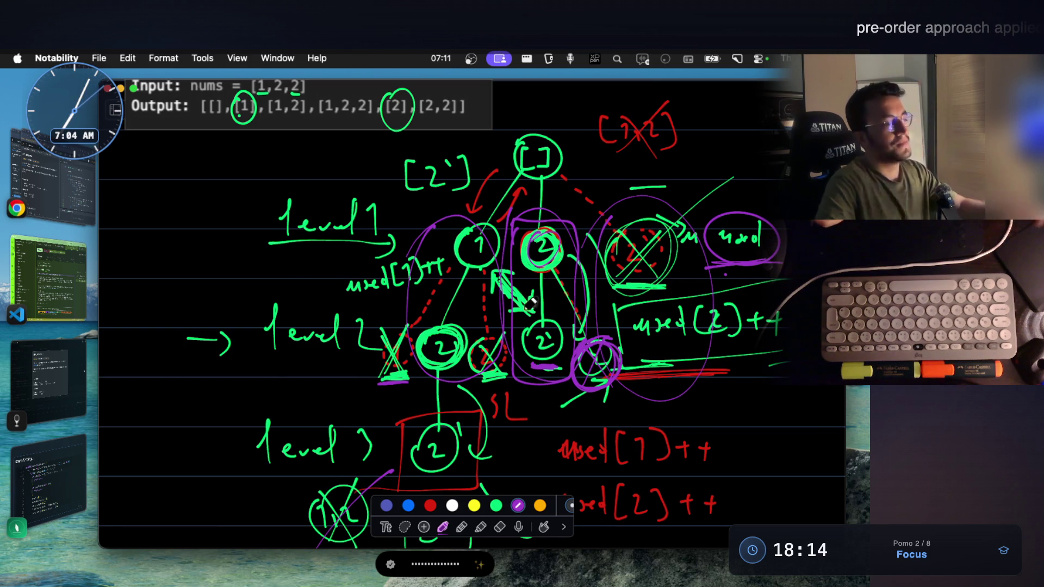
scroll(530, 330, down, 5)
click(66, 288)
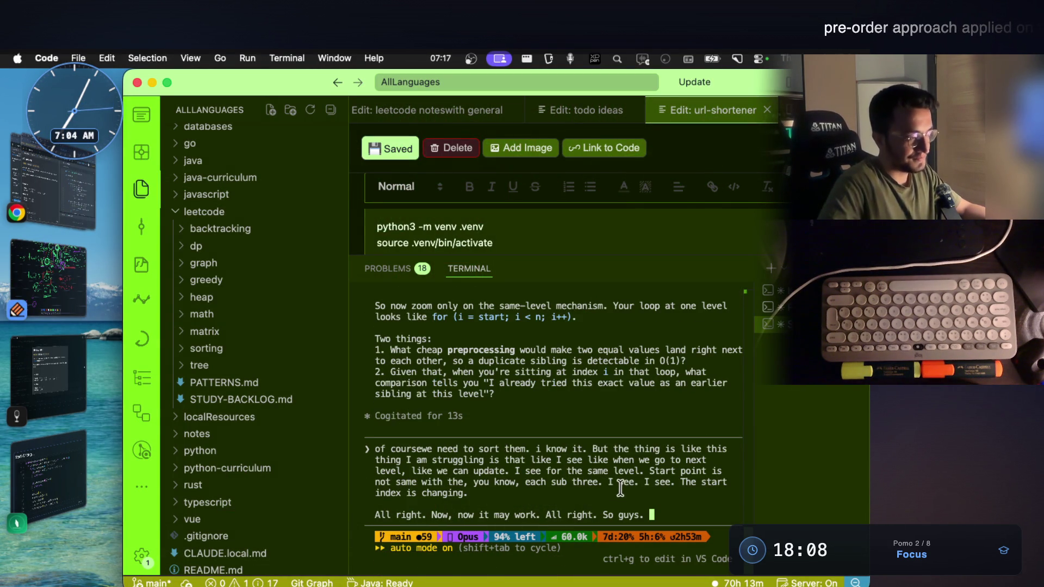
click(33, 274)
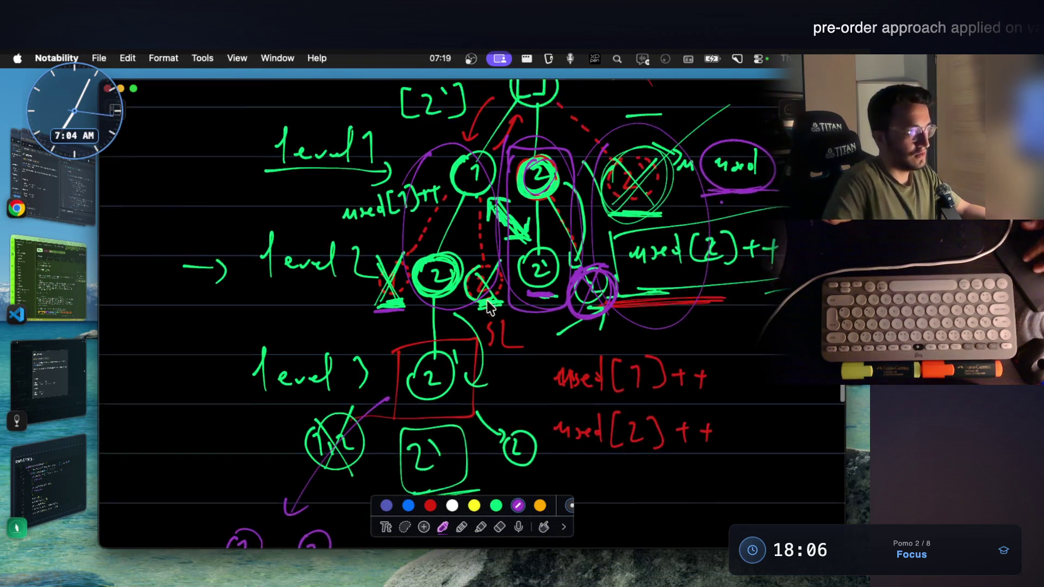
scroll(488, 308, down, 3)
scroll(479, 321, up, 5)
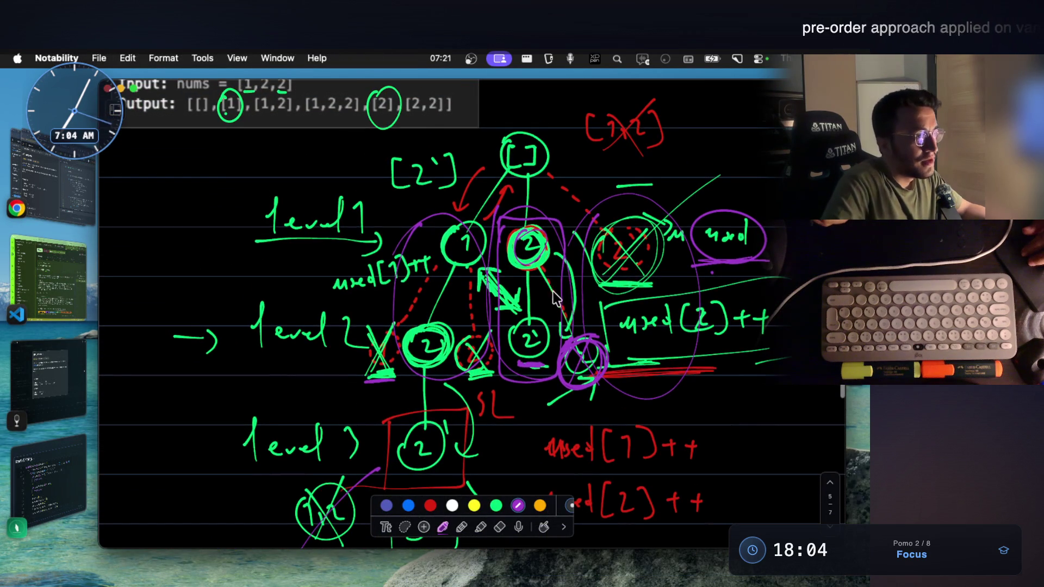
scroll(555, 299, down, 3)
scroll(553, 294, down, 5)
scroll(553, 290, down, 5)
scroll(544, 289, down, 2)
drag(470, 310, 433, 272)
scroll(441, 239, down, 2)
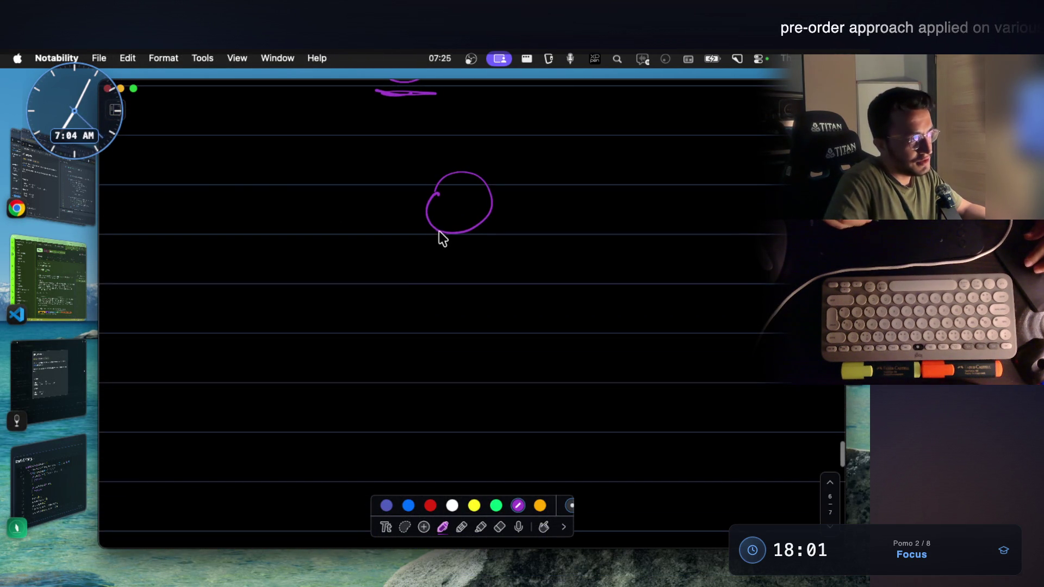
Step: Draw the new root's child branches in purple and extend the red dashed line toward the duplicate 2
mouse_move(359, 312)
mouse_down()
mouse_move(393, 300)
mouse_move(383, 335)
mouse_up()
mouse_move(476, 230)
mouse_down()
mouse_move(527, 344)
mouse_move(516, 300)
mouse_move(535, 326)
mouse_up()
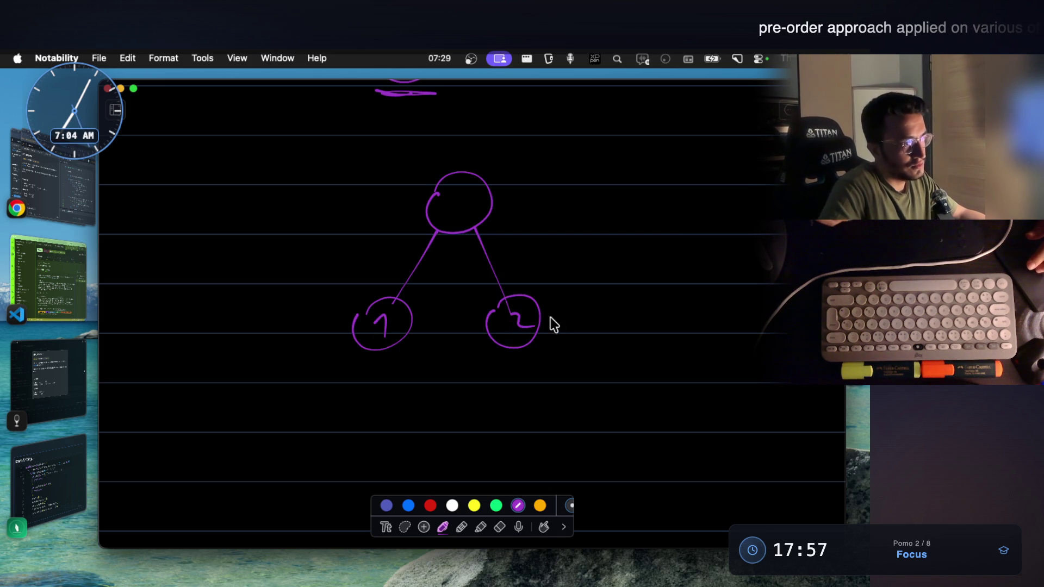
click(430, 506)
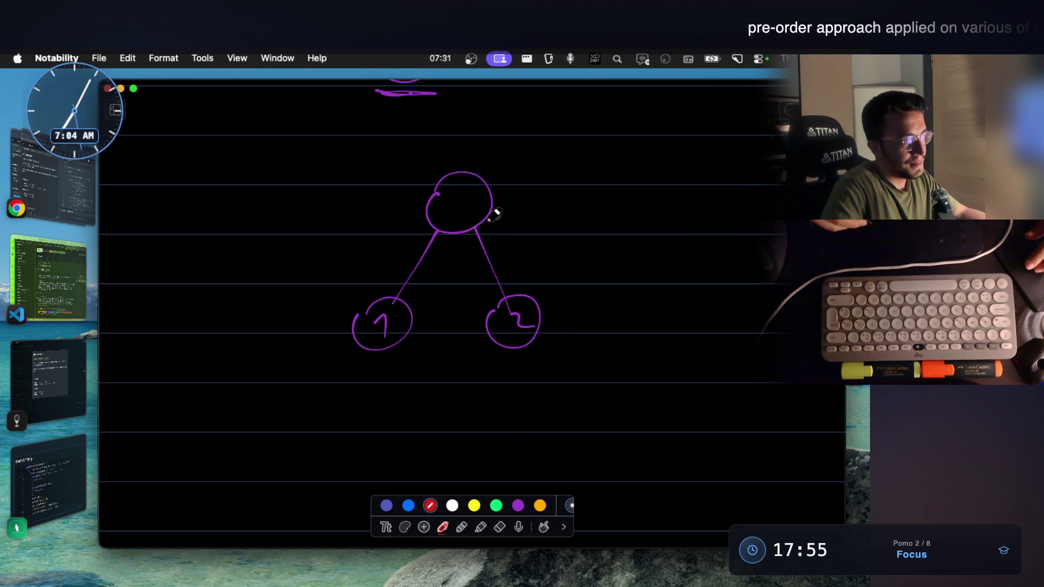
drag(604, 285, 641, 302)
scroll(548, 292, down, 2)
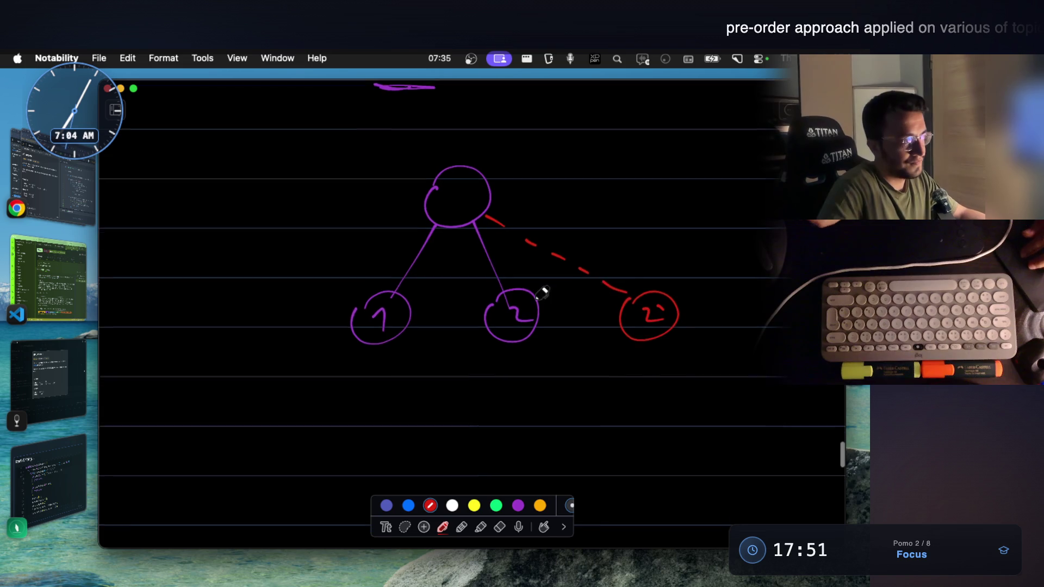
click(519, 505)
scroll(450, 343, down, 1)
drag(366, 305, 330, 399)
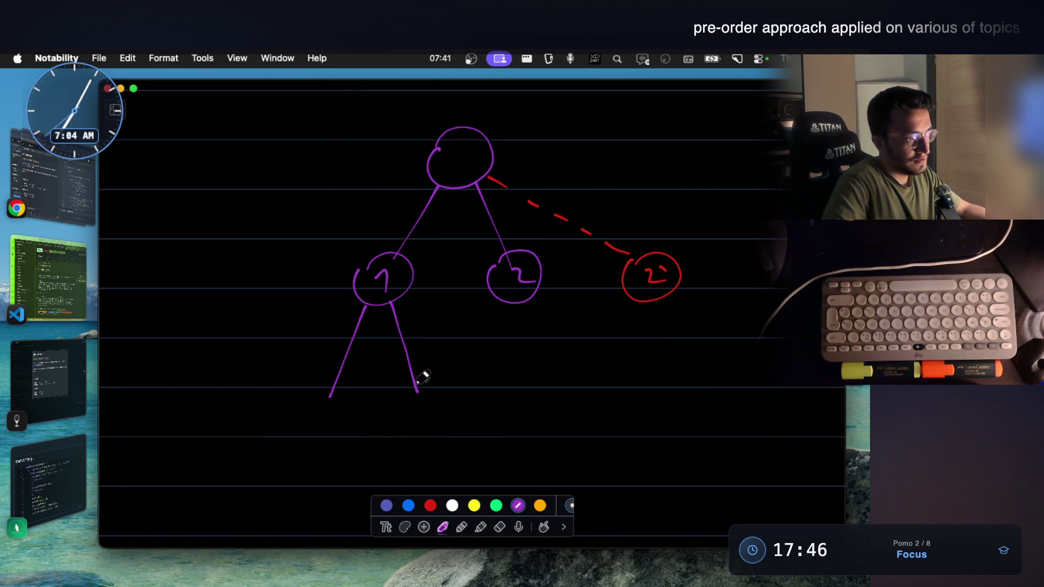
scroll(392, 351, down, 2)
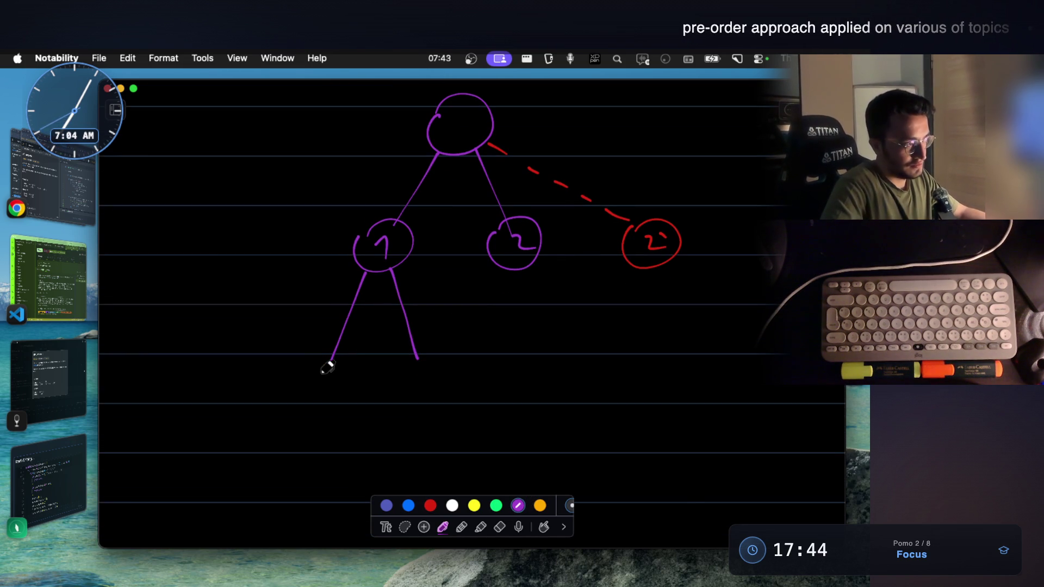
drag(322, 361, 331, 371)
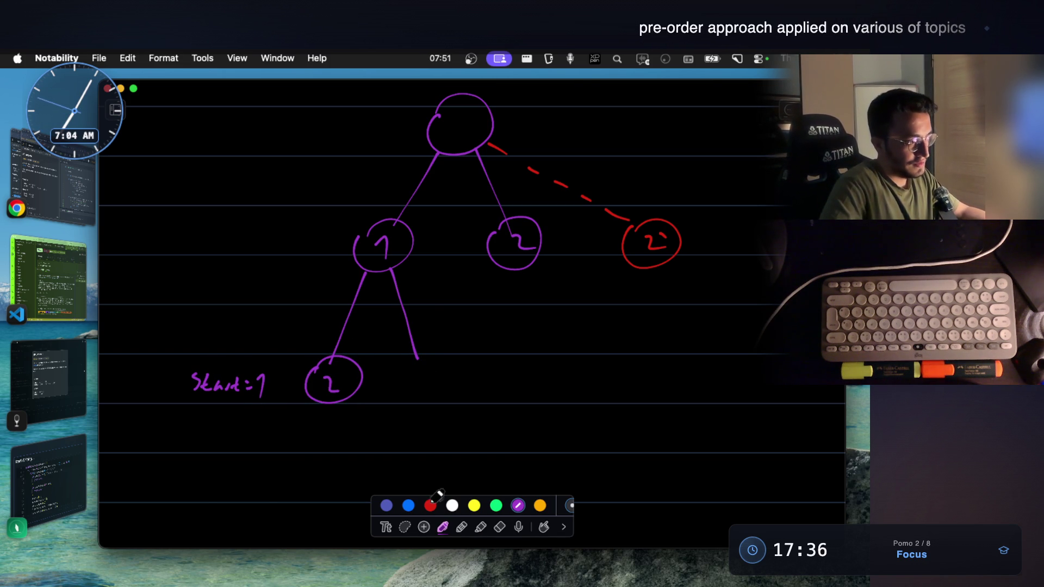
Step: Add a dashed link and a red dashed circle for the duplicate 2 under node 1
click(502, 528)
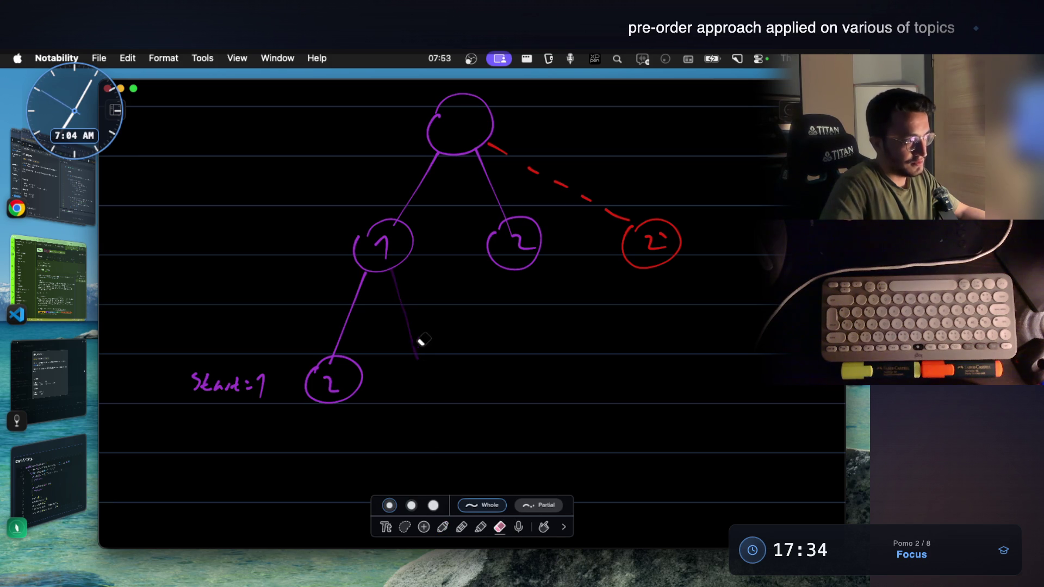
click(448, 527)
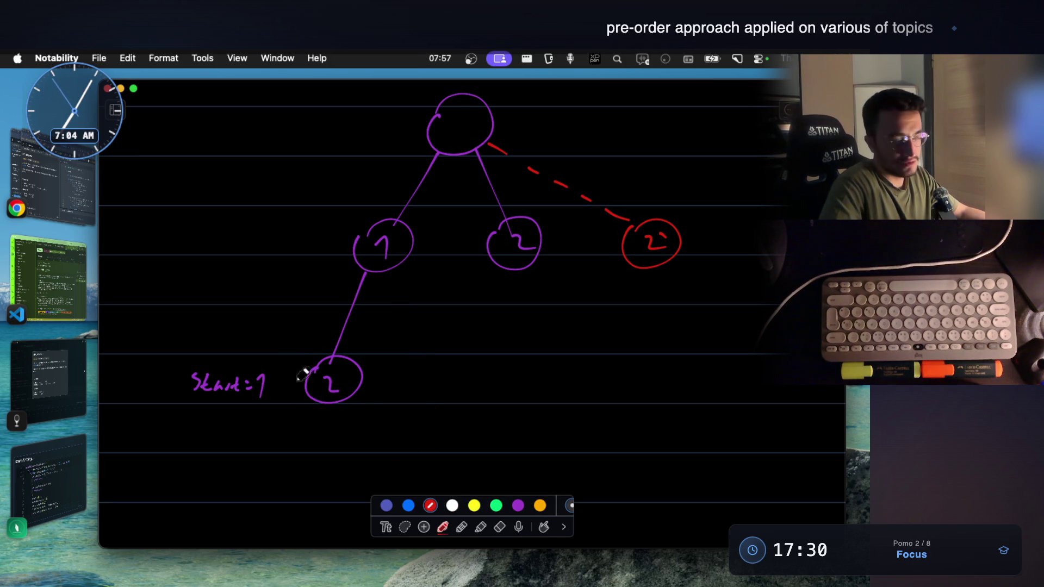
drag(434, 351, 432, 373)
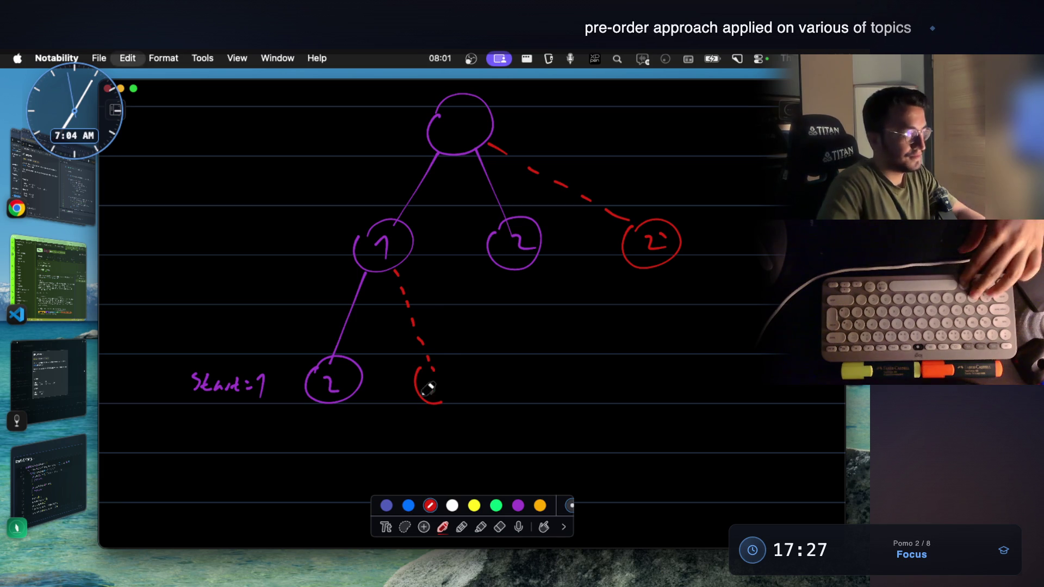
key(super+z)
mouse_move(430, 398)
mouse_down()
mouse_move(457, 383)
mouse_move(438, 360)
mouse_move(416, 374)
mouse_move(445, 397)
mouse_up()
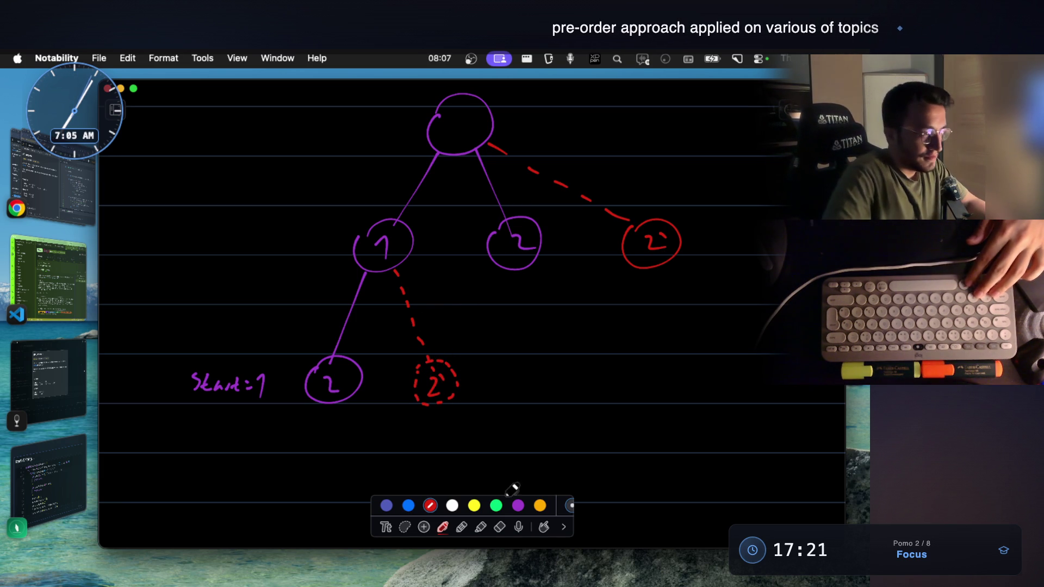
Step: Erase the right 2's solid circle, redraw it dashed, and draw the branch to child 21 under node 2
click(500, 527)
drag(642, 279, 644, 270)
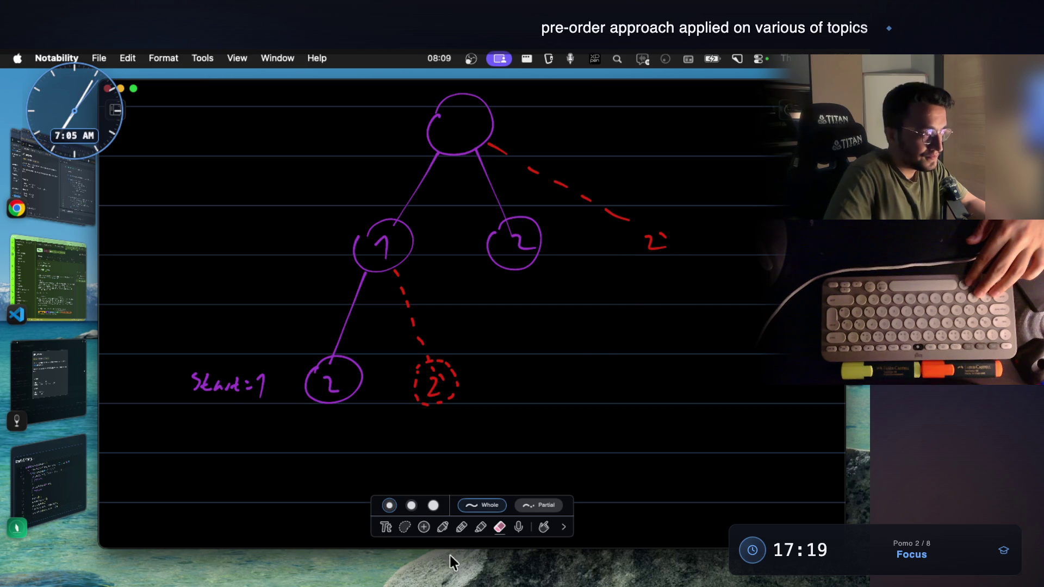
click(442, 526)
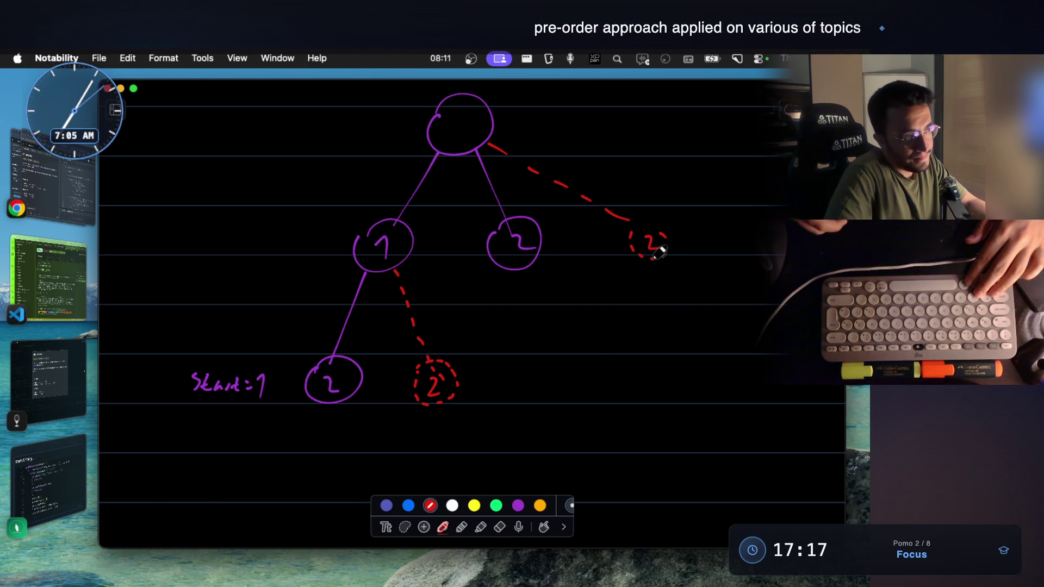
mouse_move(661, 252)
mouse_down()
mouse_move(664, 209)
mouse_move(633, 232)
mouse_up()
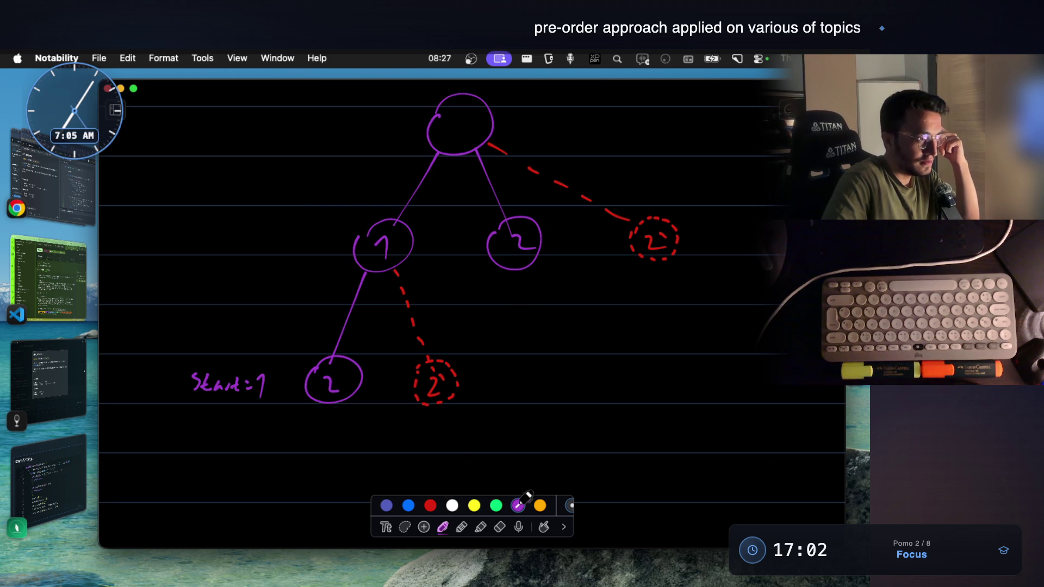
mouse_move(523, 271)
mouse_down()
mouse_move(535, 356)
mouse_move(549, 348)
mouse_up()
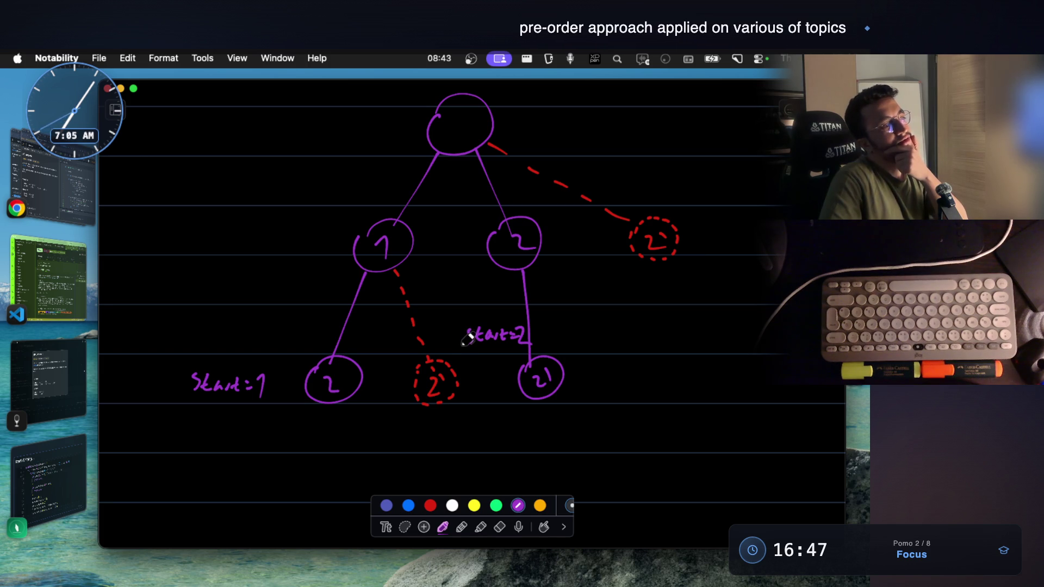
scroll(424, 389, down, 5)
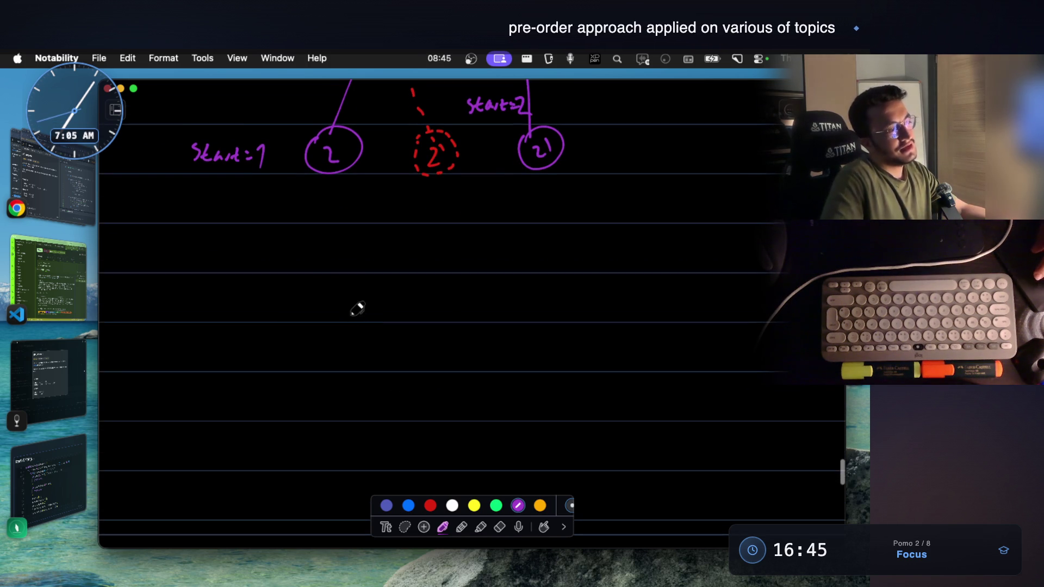
Step: Handwrite the func( ), for ( ), func( ) outline below the tree and nudge the last func( ) line lower
mouse_move(291, 287)
mouse_down()
mouse_move(280, 325)
mouse_move(335, 300)
mouse_move(373, 320)
mouse_up()
drag(572, 273, 573, 315)
scroll(471, 309, down, 2)
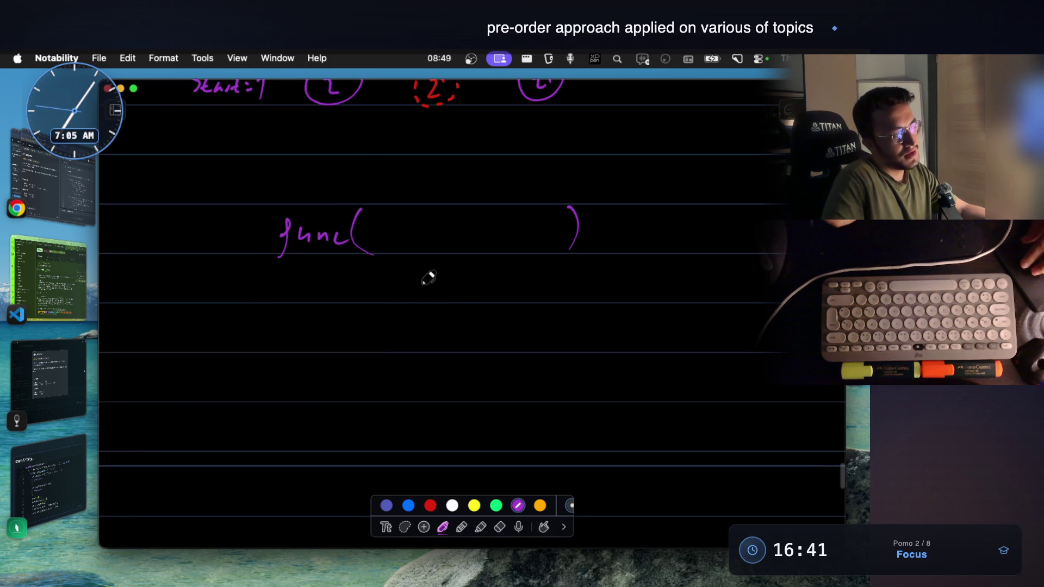
drag(360, 327, 359, 344)
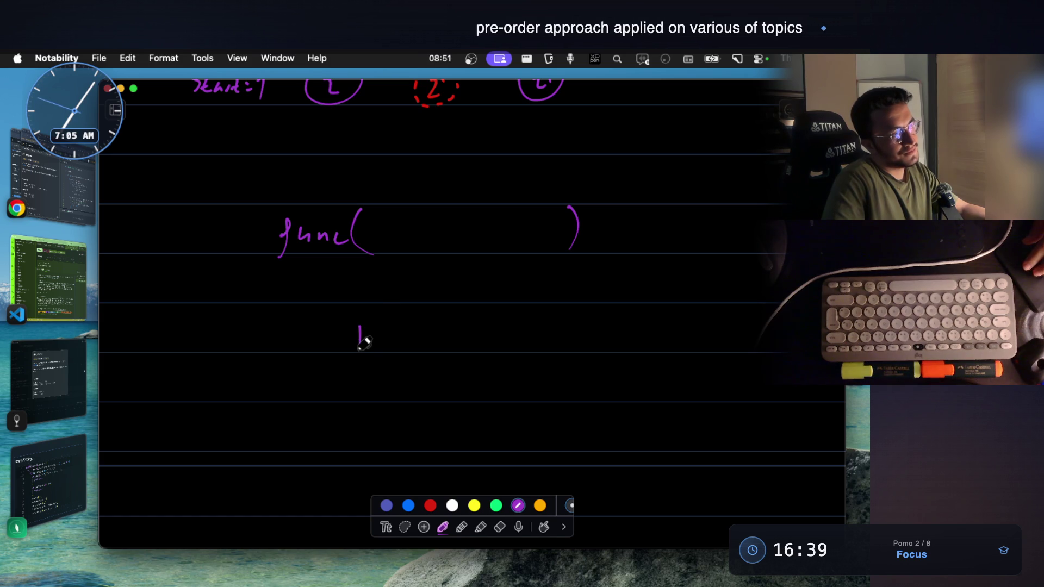
drag(600, 295, 595, 343)
scroll(489, 351, down, 2)
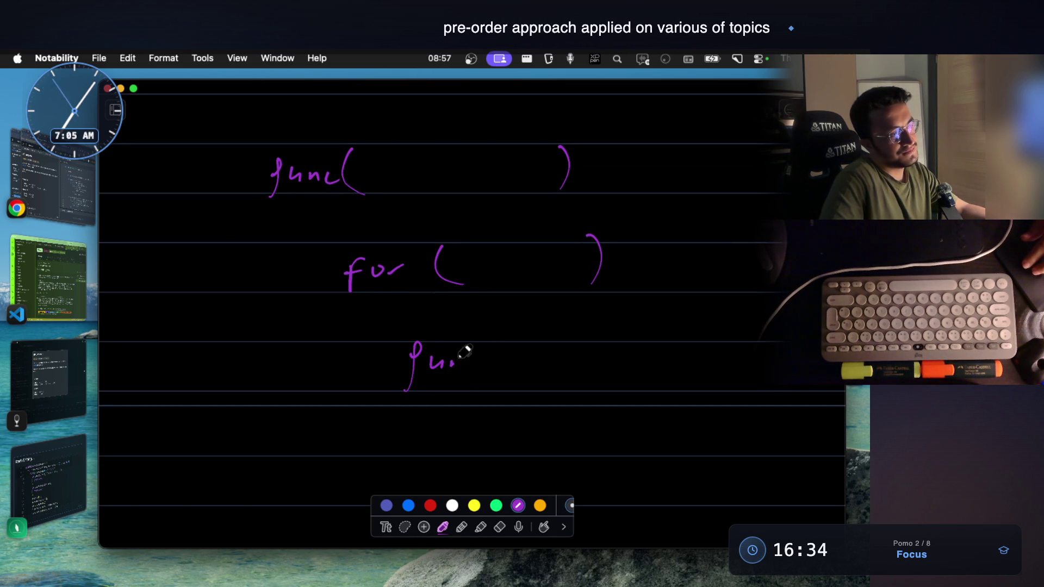
click(404, 527)
click(505, 506)
drag(388, 319, 653, 424)
drag(594, 378, 605, 410)
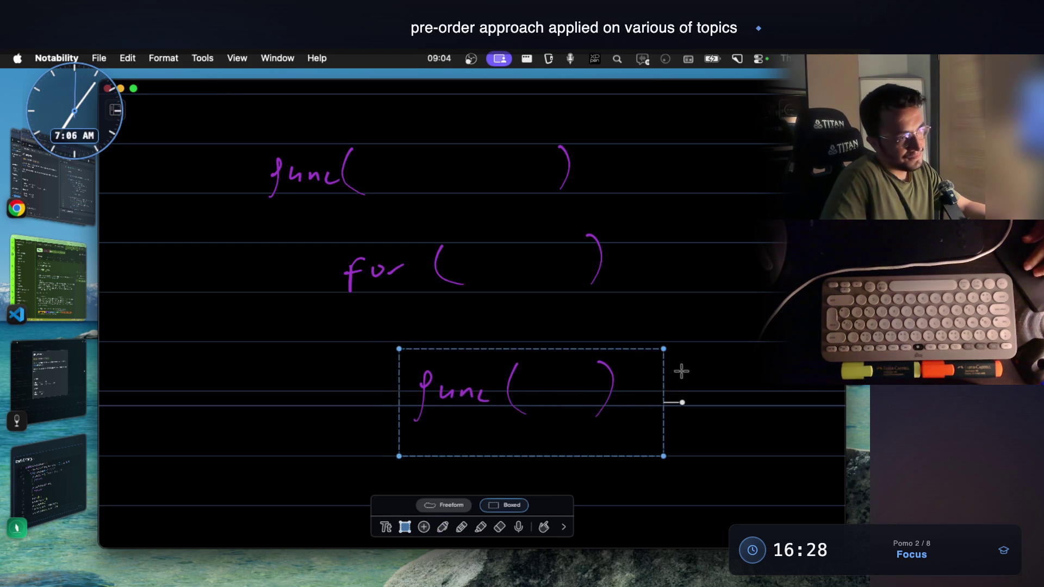
click(462, 527)
click(443, 528)
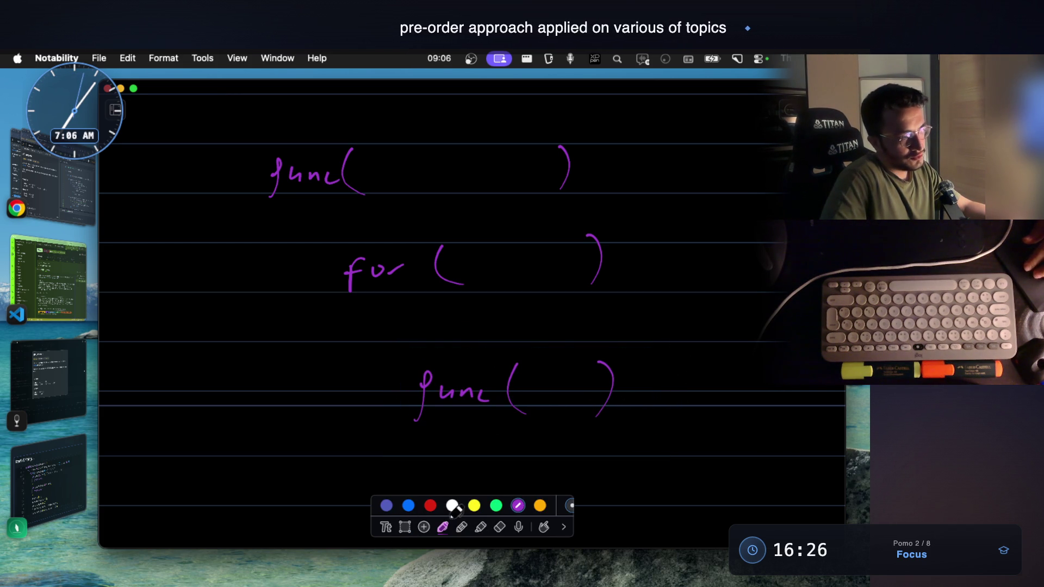
scroll(470, 485, up, 1)
scroll(551, 384, up, 2)
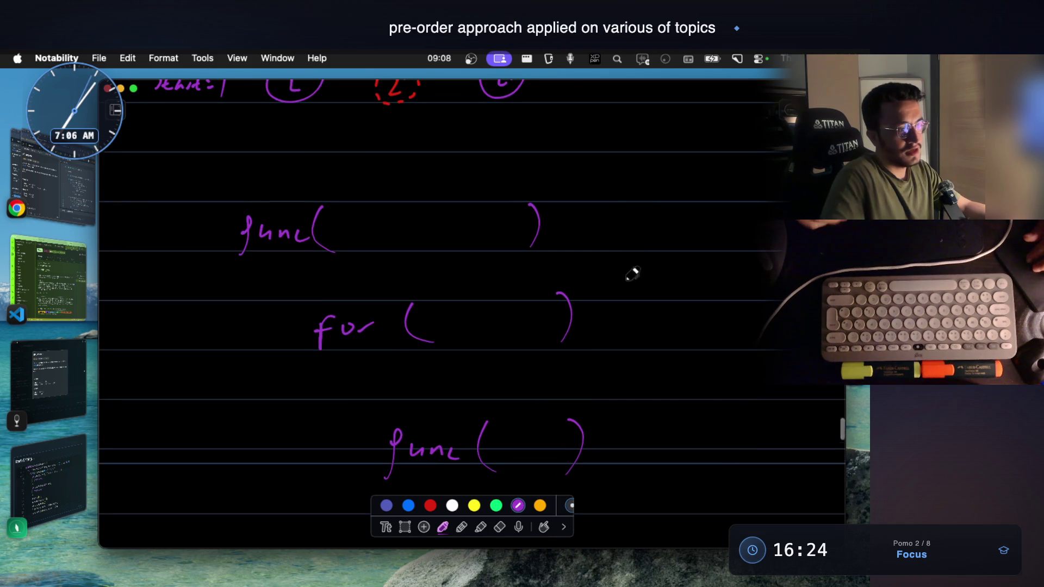
mouse_move(628, 211)
mouse_down()
mouse_move(677, 202)
mouse_move(715, 236)
mouse_up()
Step: Write the used[ ] note with a label above it and underline it
drag(618, 243, 724, 253)
mouse_move(625, 169)
mouse_down()
mouse_move(621, 184)
mouse_move(682, 173)
mouse_up()
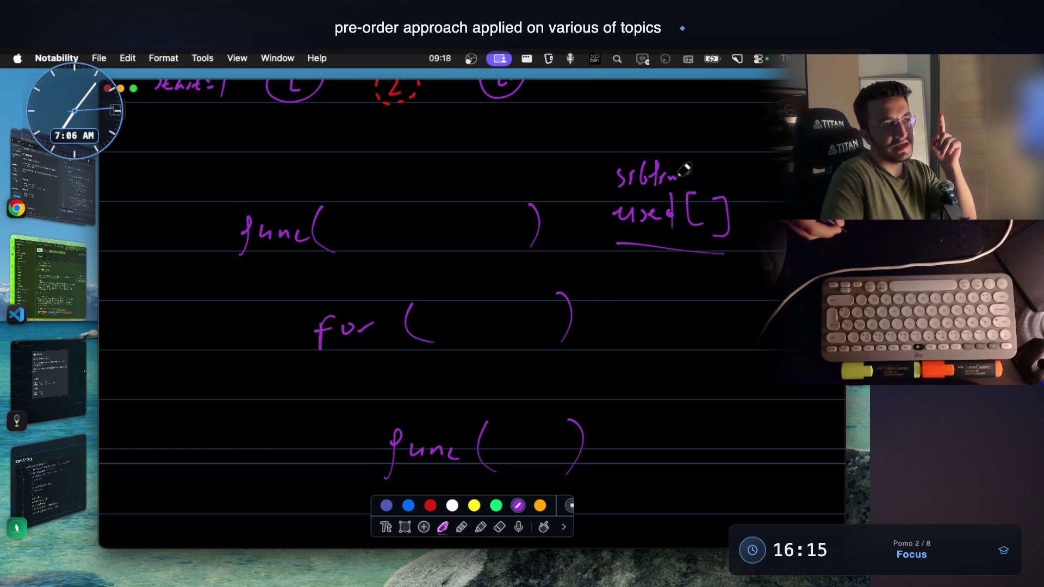
scroll(602, 153, up, 10)
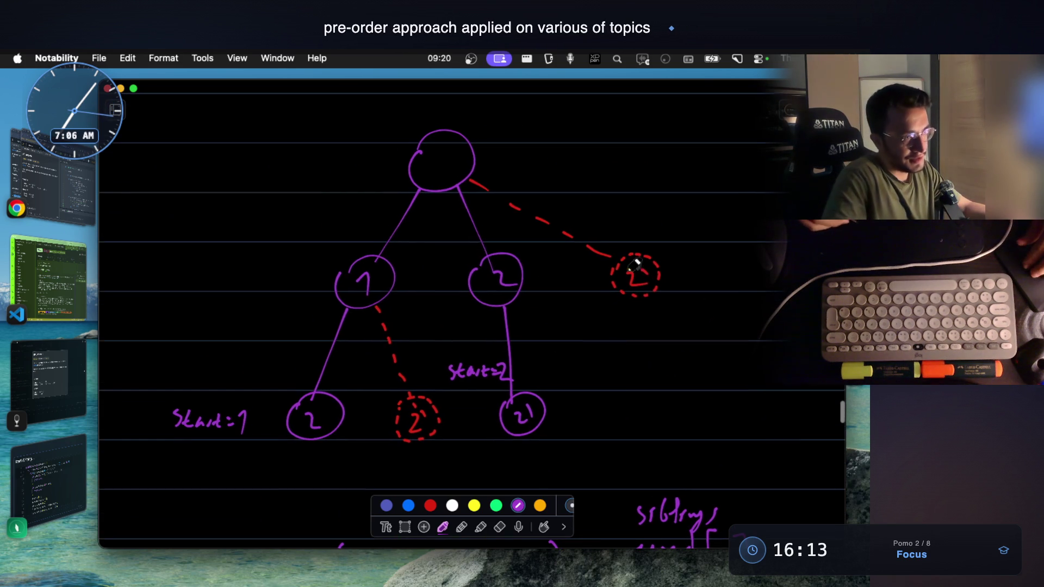
mouse_move(630, 308)
mouse_down()
mouse_move(667, 311)
mouse_move(623, 302)
mouse_up()
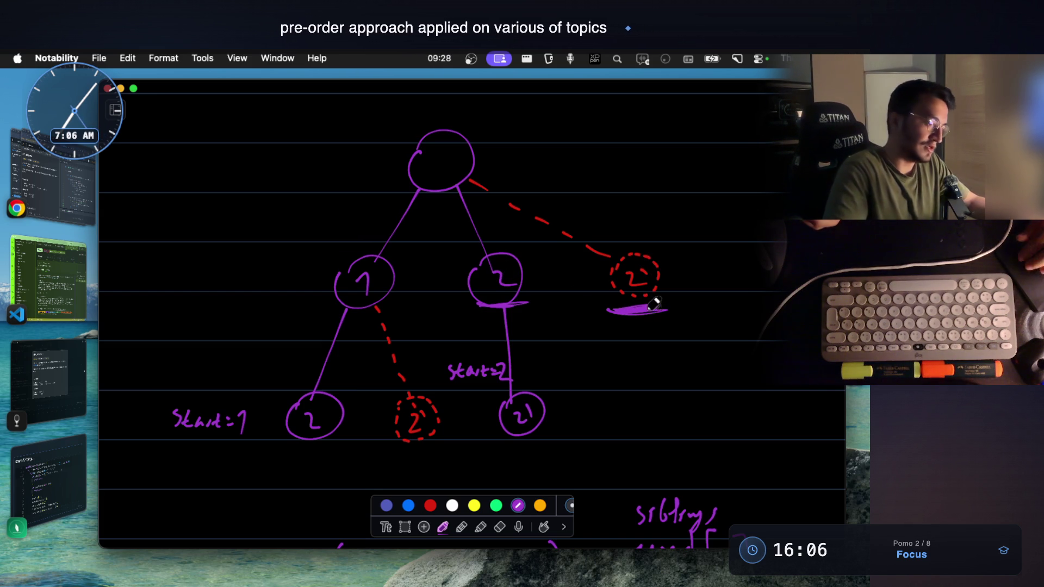
scroll(653, 294, down, 3)
scroll(641, 302, down, 1)
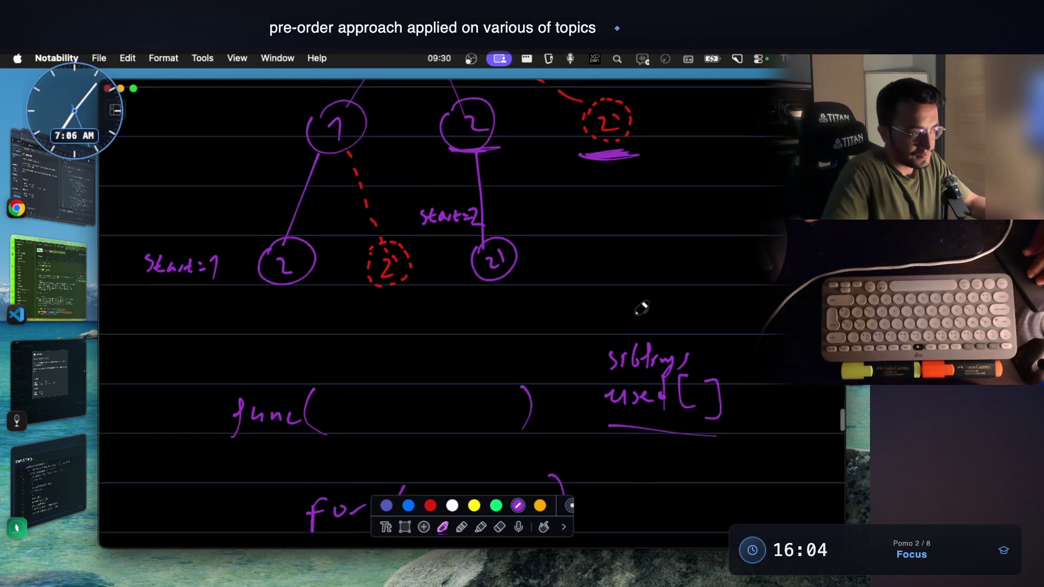
scroll(700, 397, down, 1)
scroll(698, 375, down, 1)
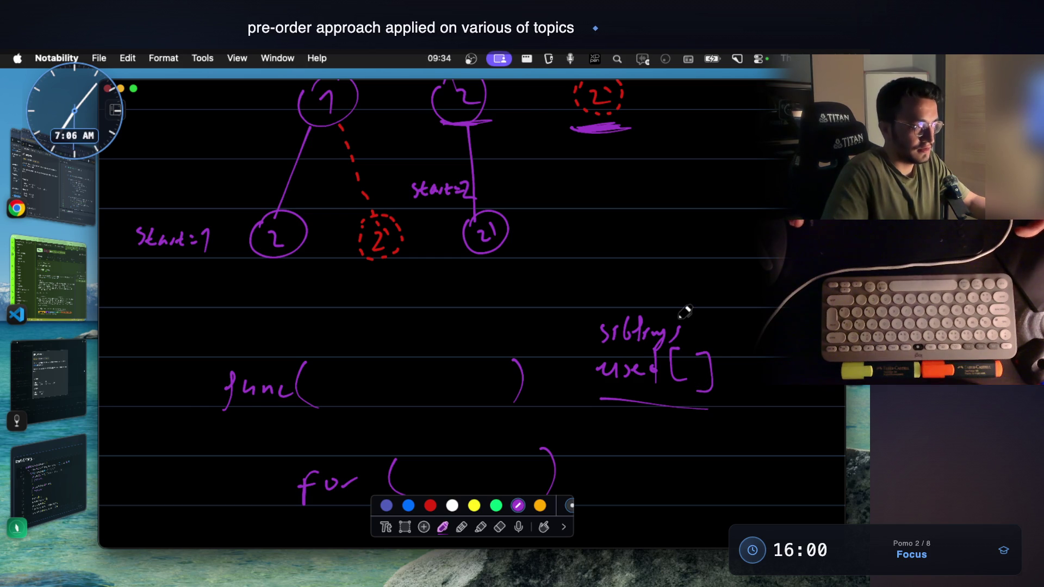
scroll(683, 309, down, 1)
scroll(500, 432, down, 3)
scroll(519, 395, down, 2)
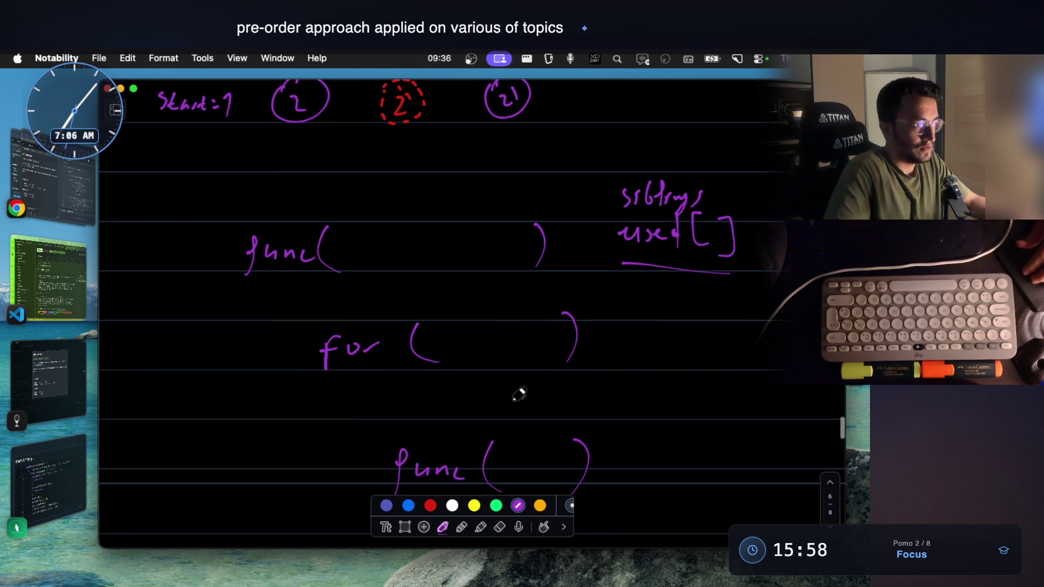
scroll(404, 400, left, 1)
drag(394, 401, 411, 398)
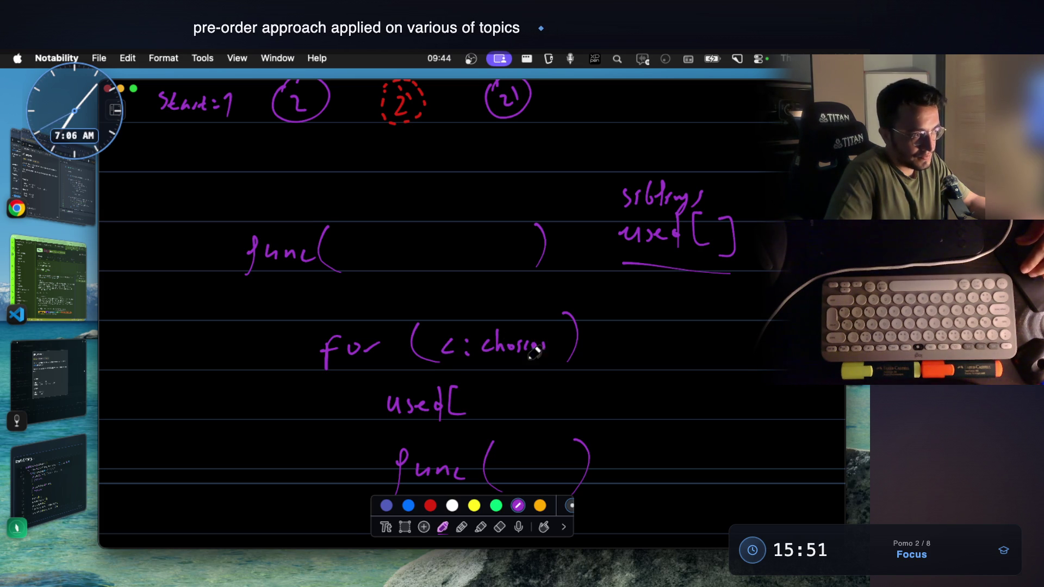
Step: Finish writing used[c]++; under the for (c : chosen) loop, then pick up the eraser
mouse_move(486, 391)
mouse_down()
mouse_move(488, 415)
mouse_move(511, 402)
mouse_up()
drag(503, 396, 504, 411)
drag(514, 402, 529, 402)
drag(522, 396, 523, 411)
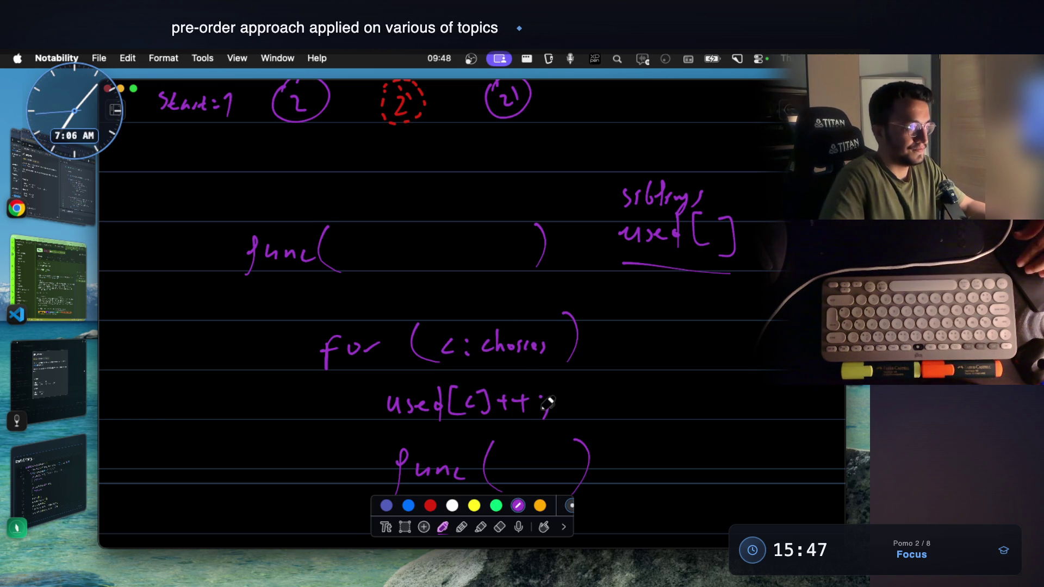
scroll(496, 338, down, 3)
scroll(496, 338, down, 1)
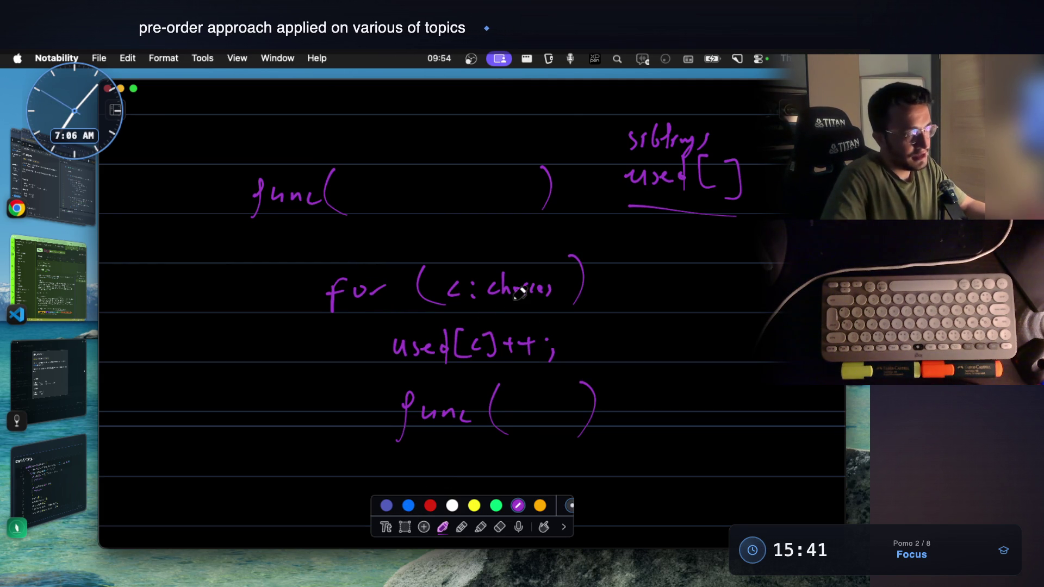
scroll(517, 293, up, 1)
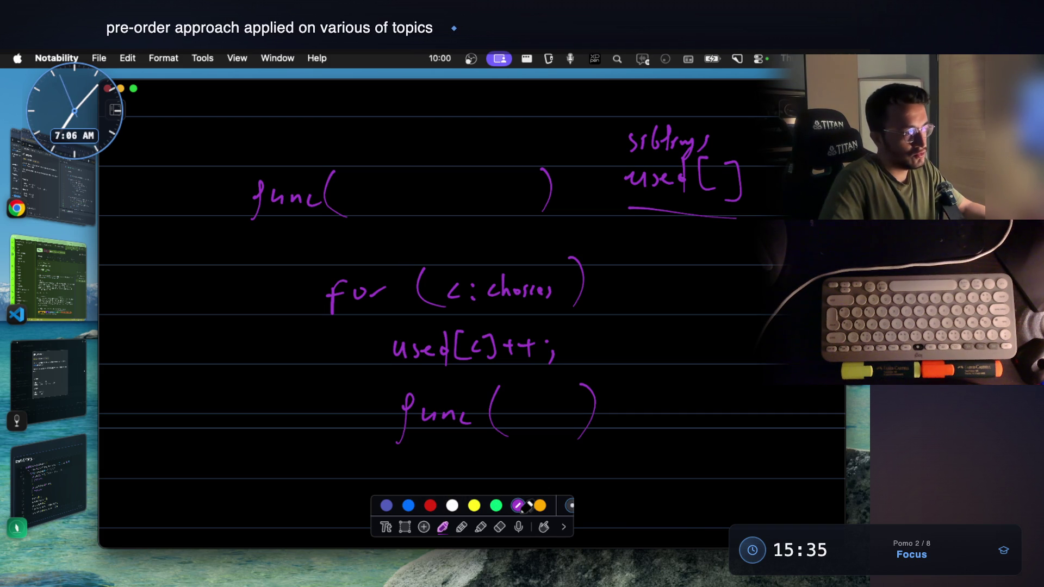
click(500, 528)
Step: Erase c : chosen and rewrite the loop header as i=start; i++
drag(450, 291, 482, 282)
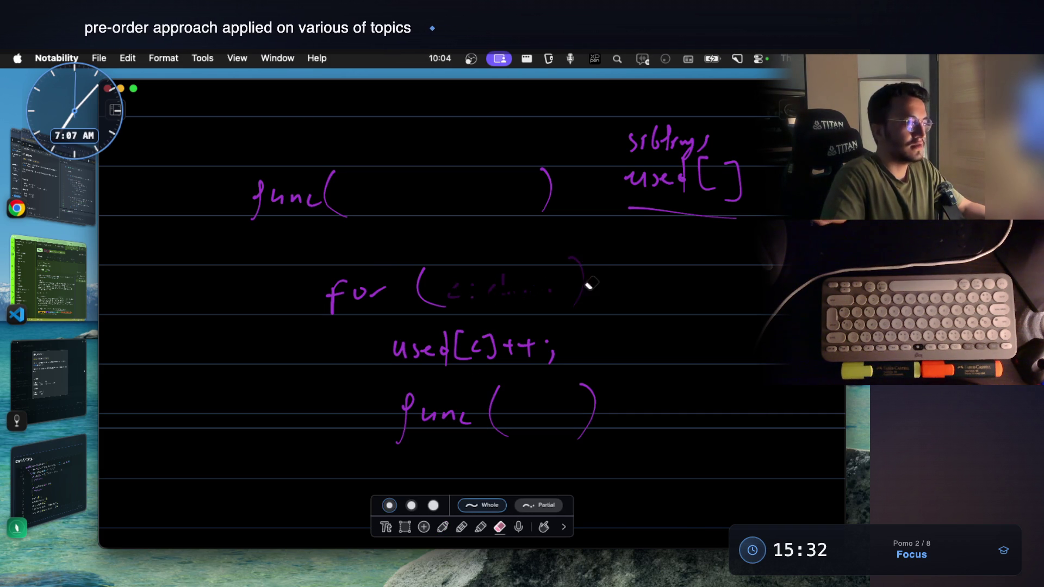
click(443, 528)
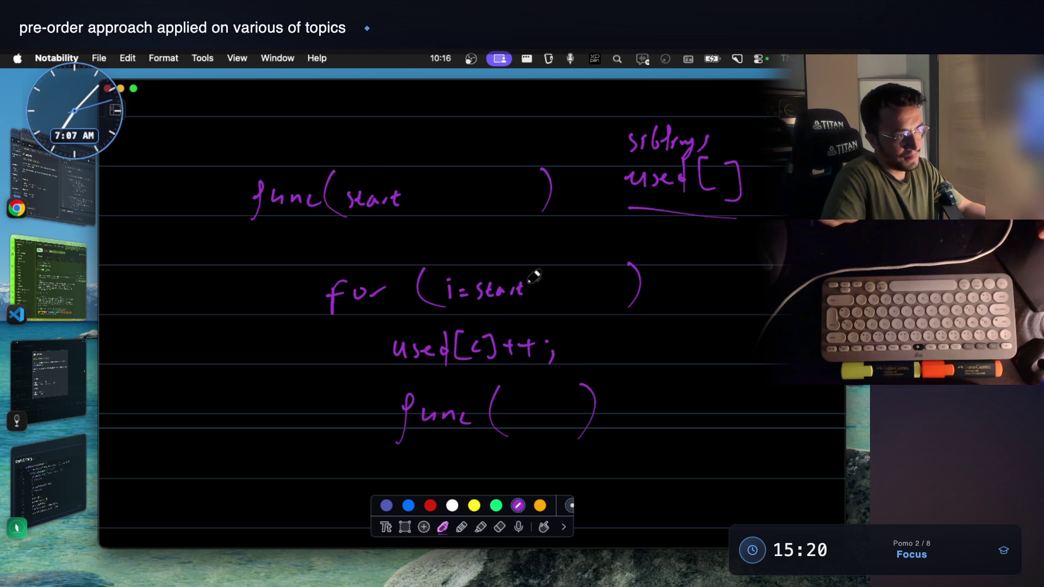
mouse_move(575, 282)
mouse_down()
mouse_move(576, 297)
mouse_move(591, 289)
mouse_up()
drag(586, 283, 587, 298)
drag(599, 290, 612, 290)
drag(604, 283, 604, 297)
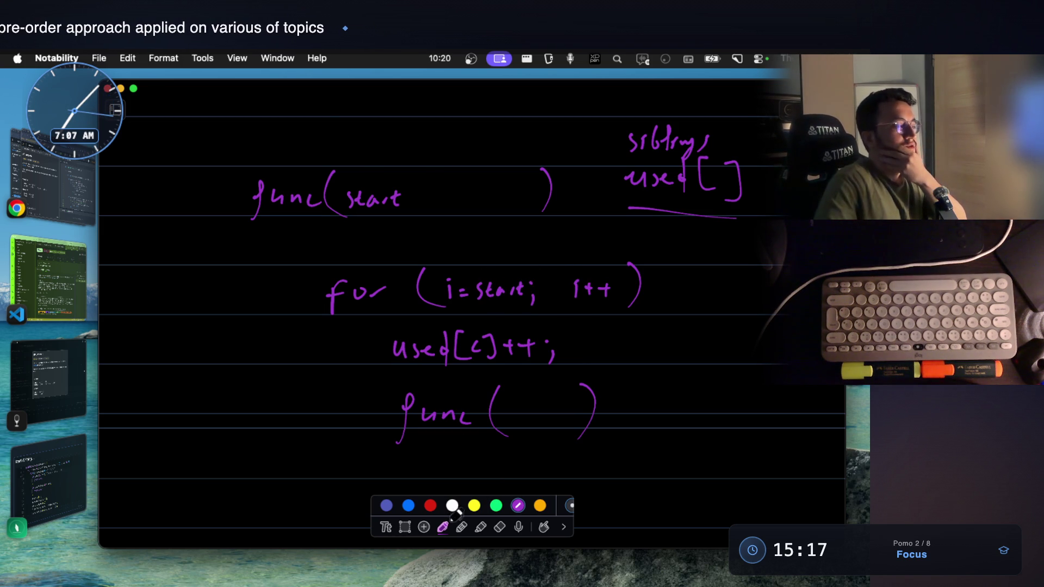
Step: Change used[c] to used[i] and complete the call as func(start+1);
click(500, 527)
click(490, 356)
key(p)
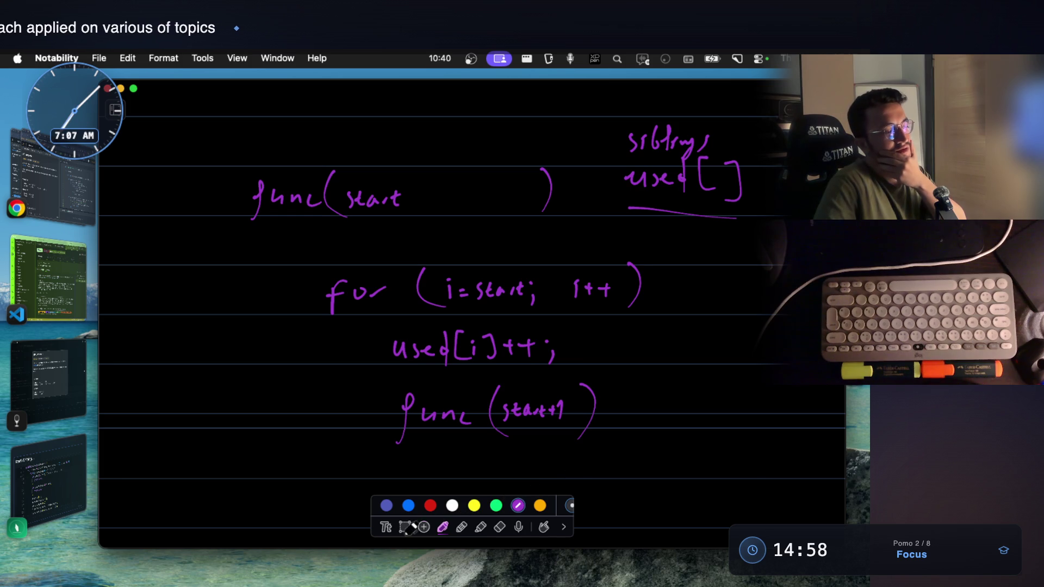
click(500, 526)
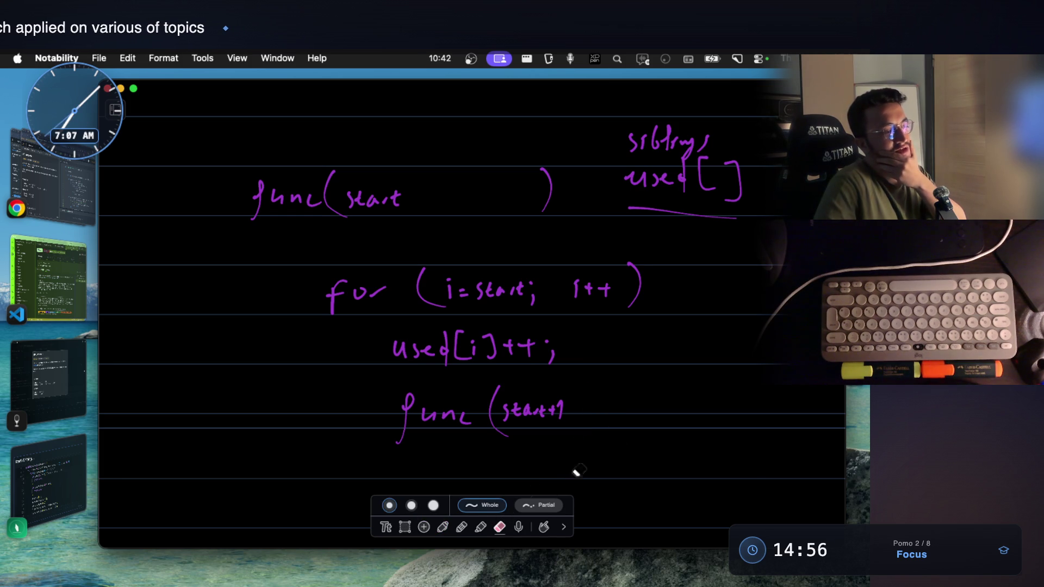
click(444, 527)
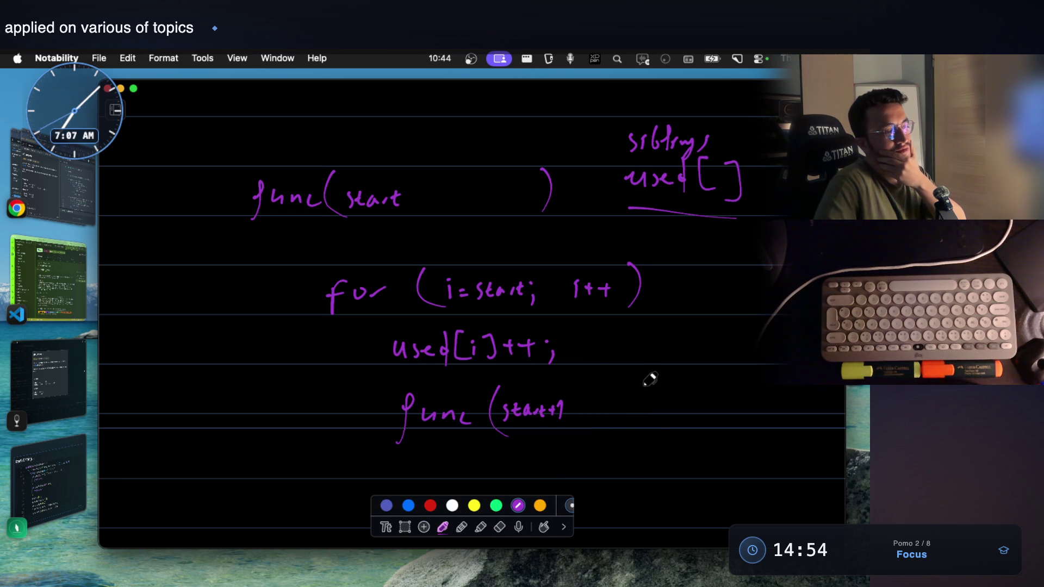
drag(678, 411, 674, 433)
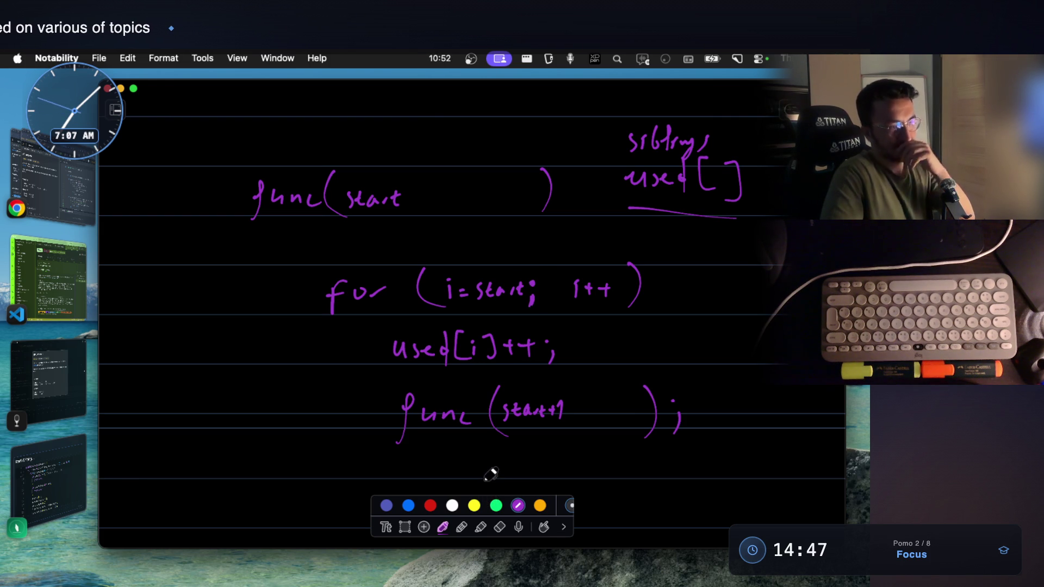
scroll(494, 367, up, 8)
scroll(496, 281, up, 2)
scroll(494, 281, right, 1)
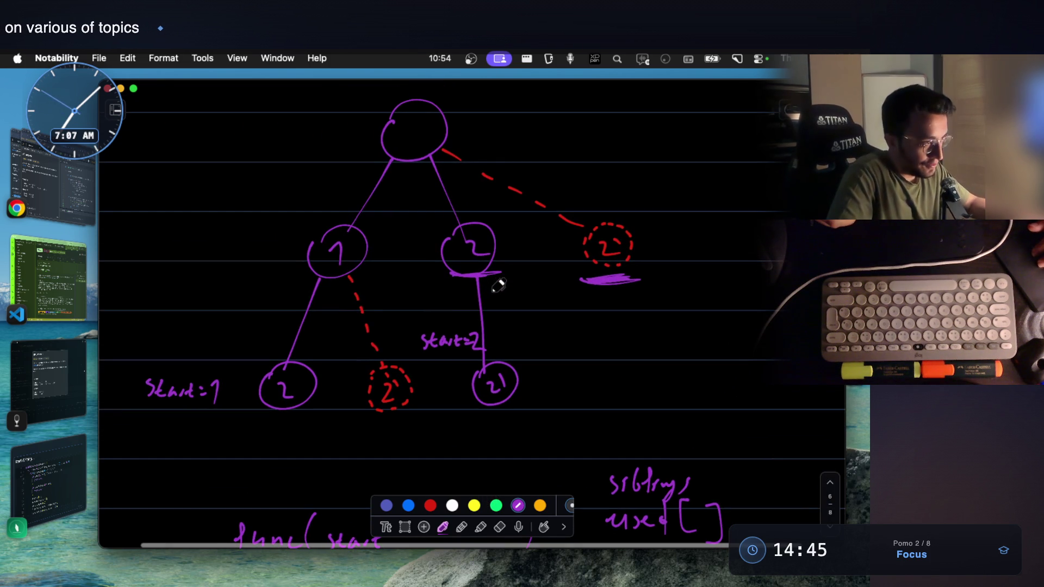
scroll(502, 300, up, 2)
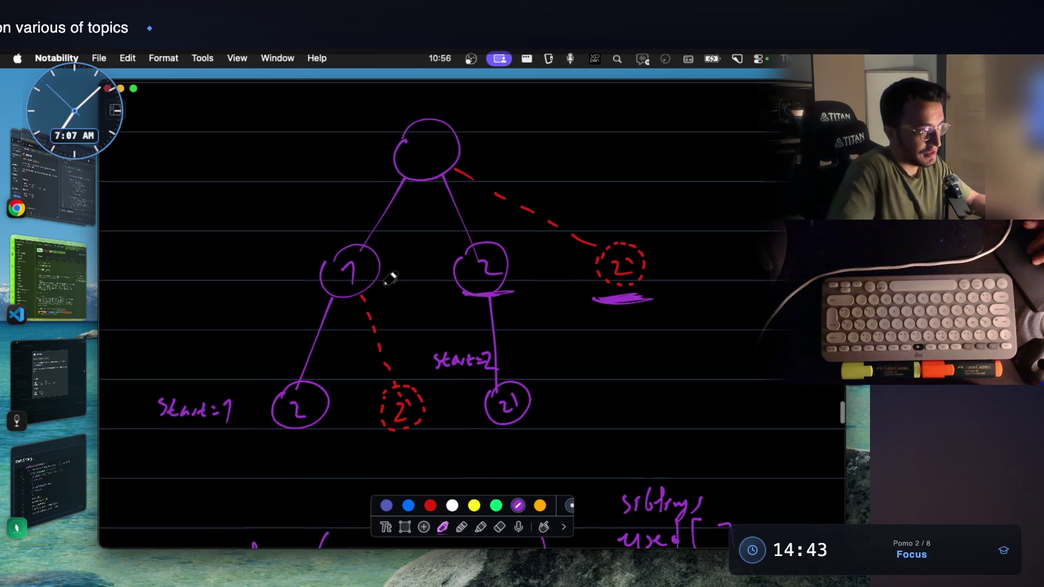
scroll(502, 300, left, 1)
Step: Label the first branches i=0 and i=1, arrow to used[i]++, add used[i]--; and the used argument to func
mouse_move(293, 251)
mouse_down()
mouse_move(296, 266)
mouse_move(307, 252)
mouse_up()
drag(297, 260, 309, 259)
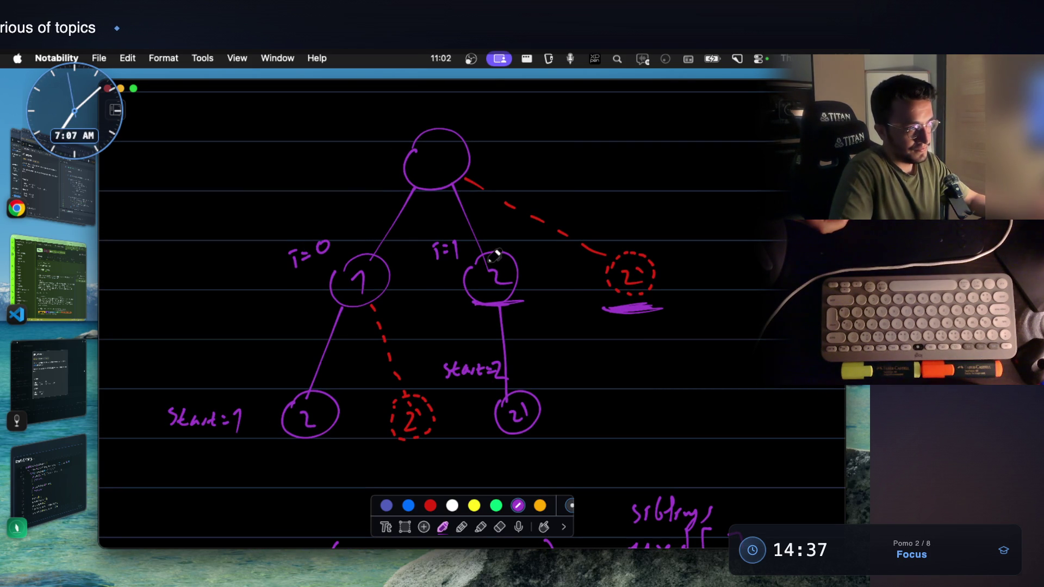
scroll(495, 255, down, 1)
scroll(495, 255, down, 3)
scroll(495, 255, down, 2)
scroll(495, 255, down, 2)
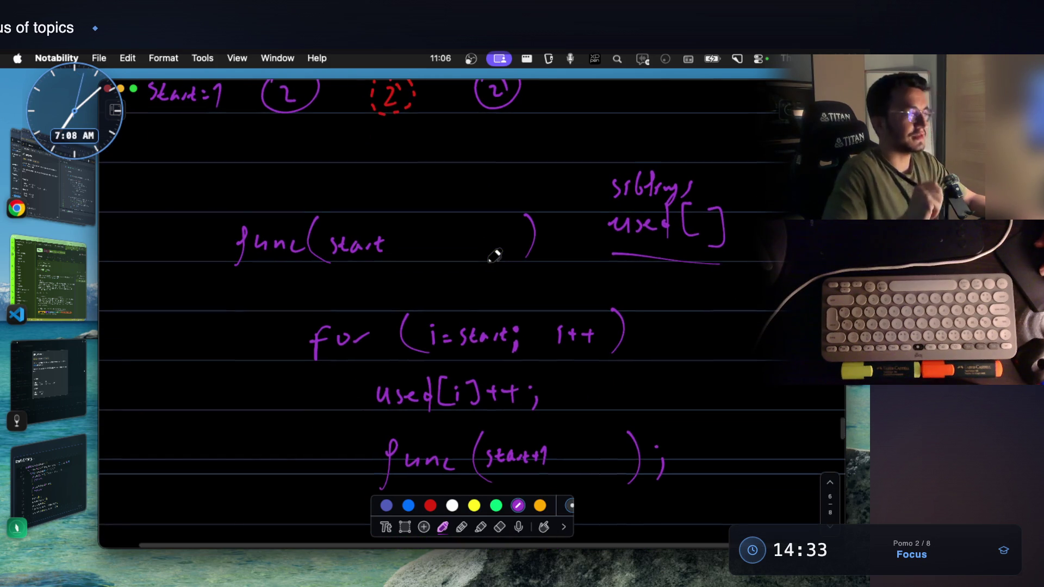
scroll(494, 255, up, 4)
scroll(494, 255, up, 1)
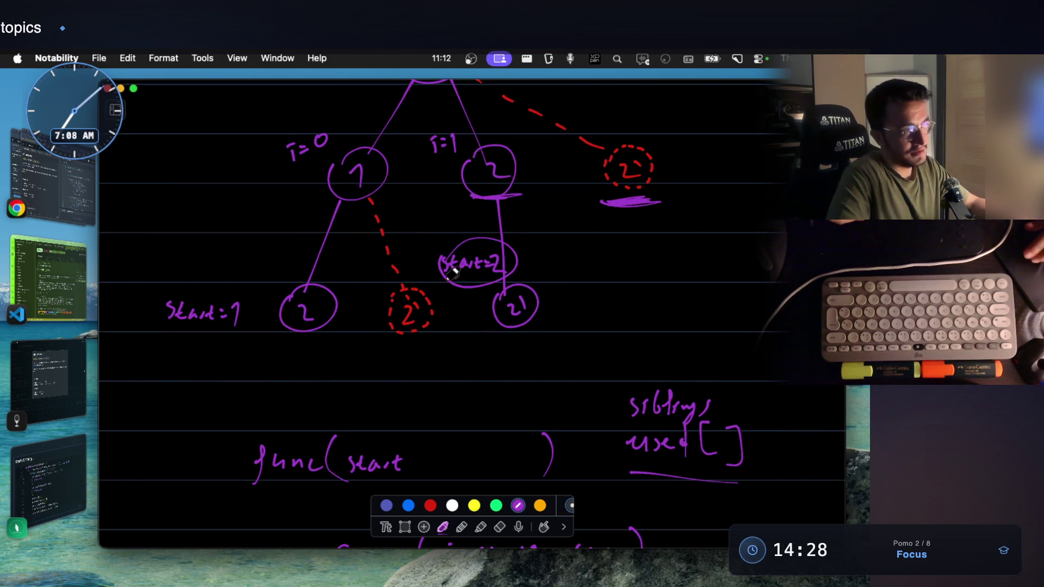
scroll(446, 272, down, 5)
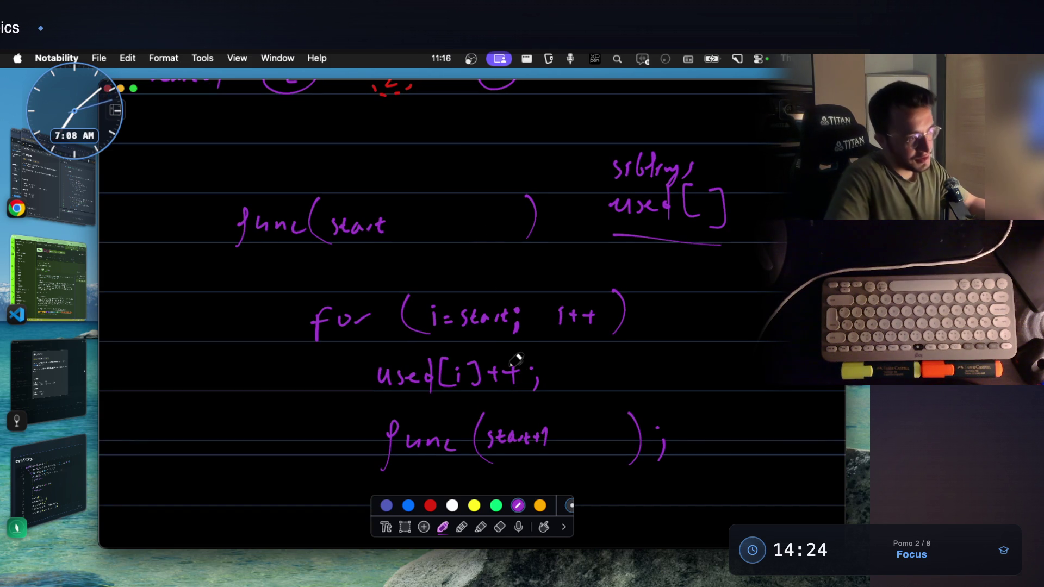
scroll(515, 359, down, 1)
drag(337, 357, 356, 358)
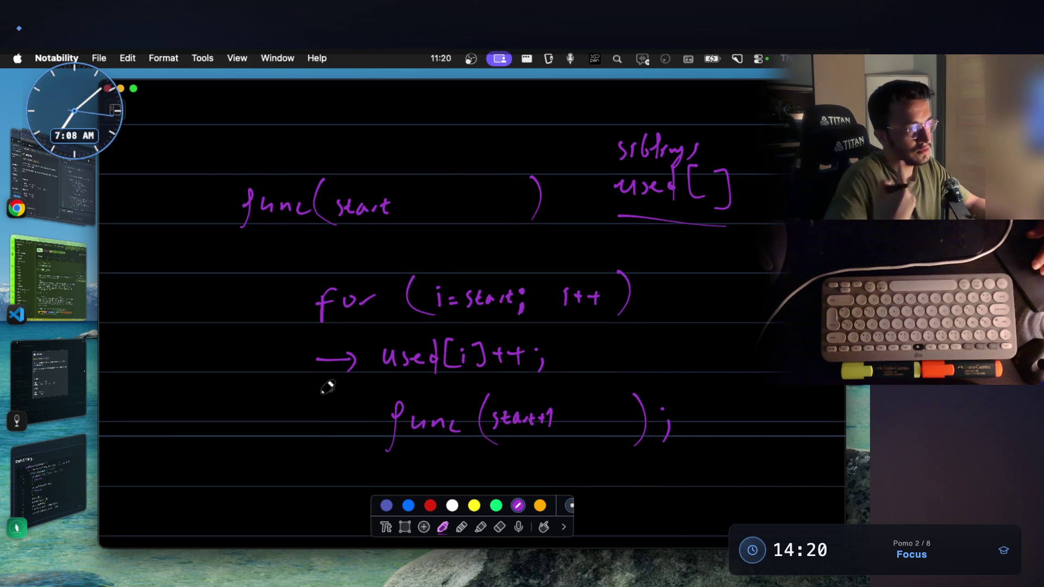
scroll(326, 387, down, 3)
drag(393, 401, 454, 385)
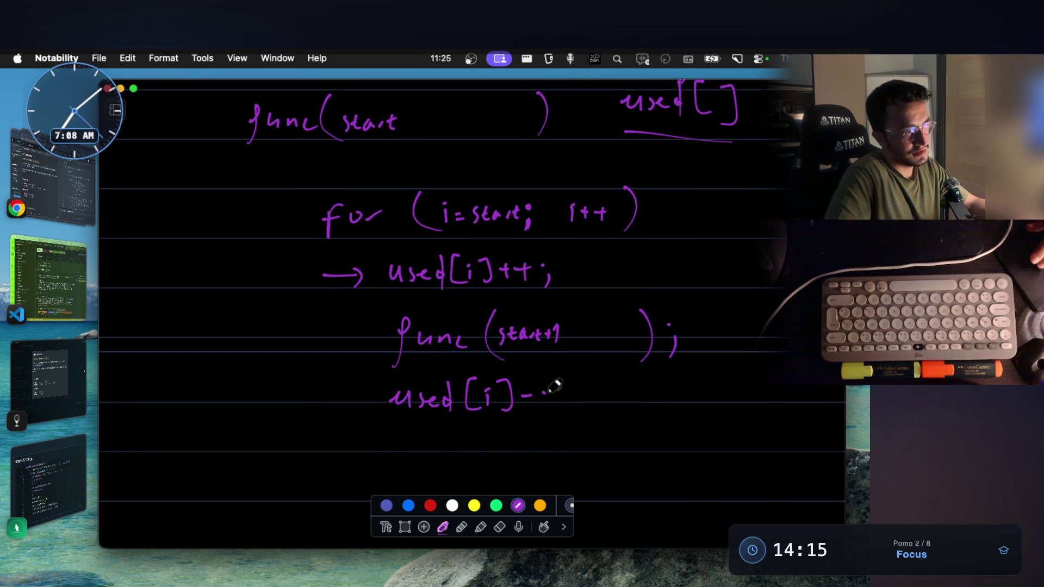
mouse_move(581, 333)
mouse_down()
mouse_move(610, 342)
mouse_move(625, 327)
mouse_up()
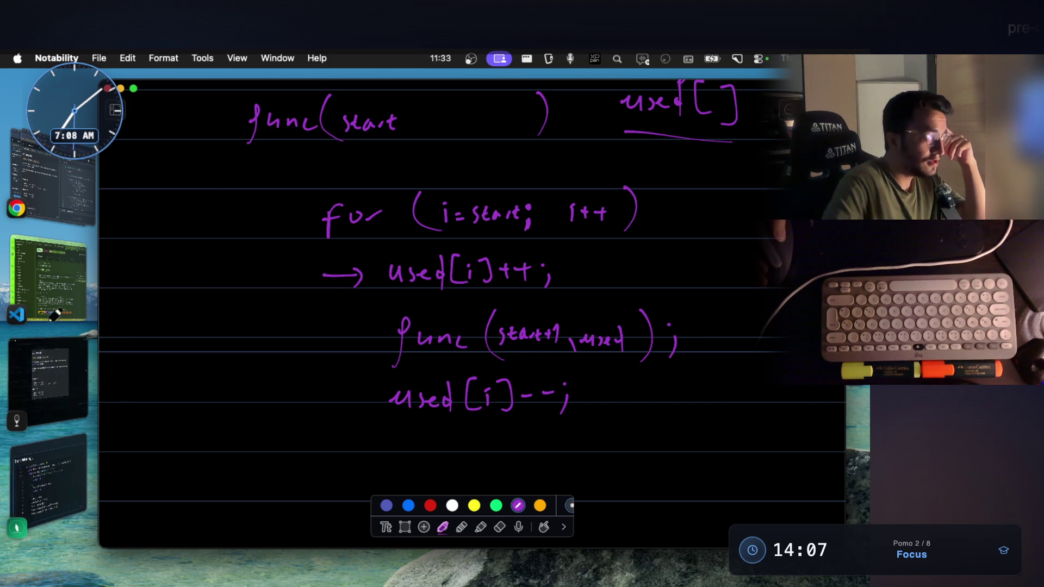
Step: In FocusWriter, delete the usedAcross increment line and the usedAcross parameter from func
click(59, 397)
scroll(482, 386, down, 3)
scroll(482, 387, up, 3)
drag(466, 405, 318, 406)
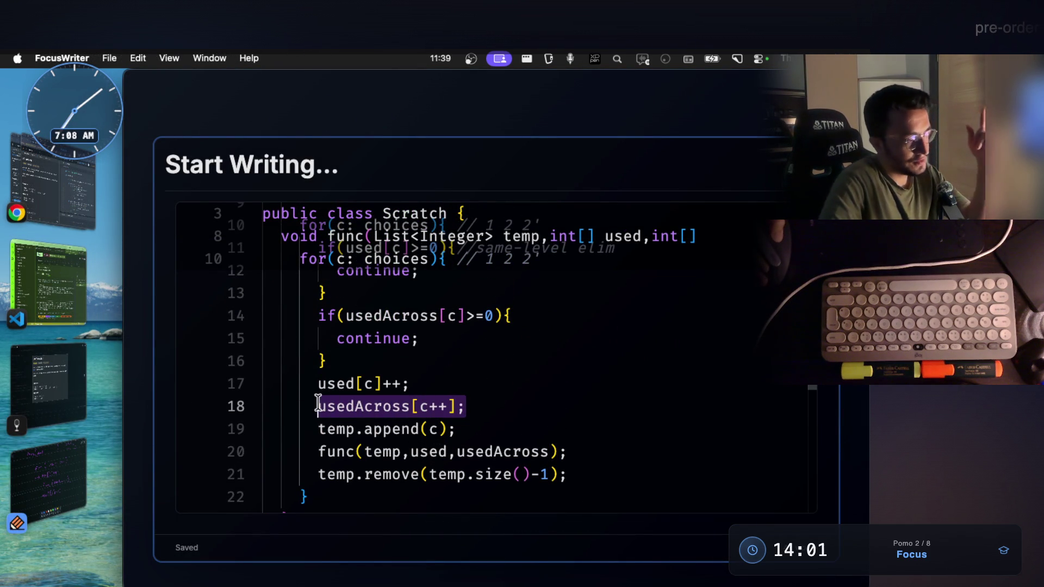
key(BackSpace)
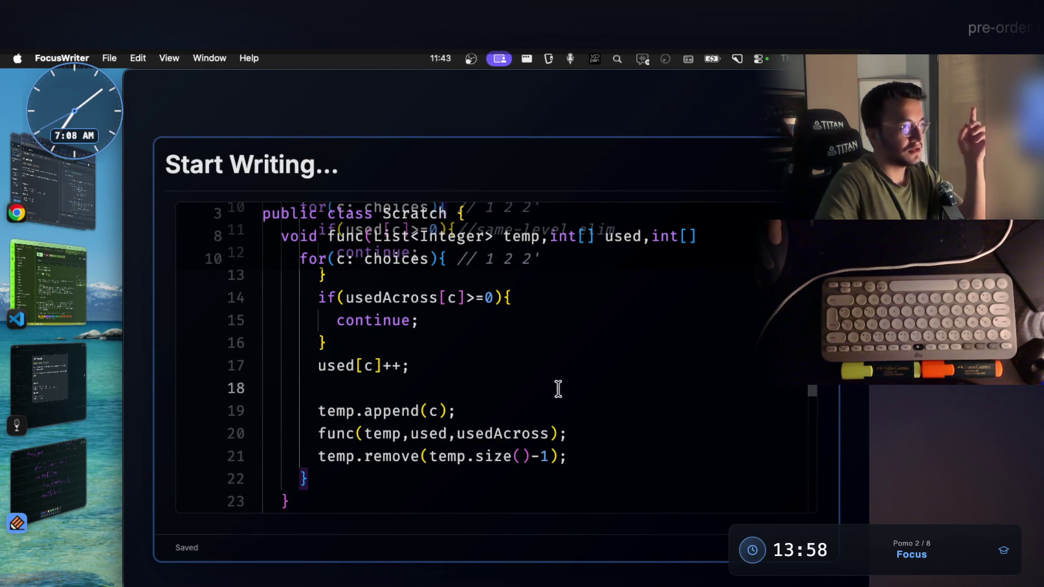
scroll(557, 389, up, 5)
double_click(377, 356)
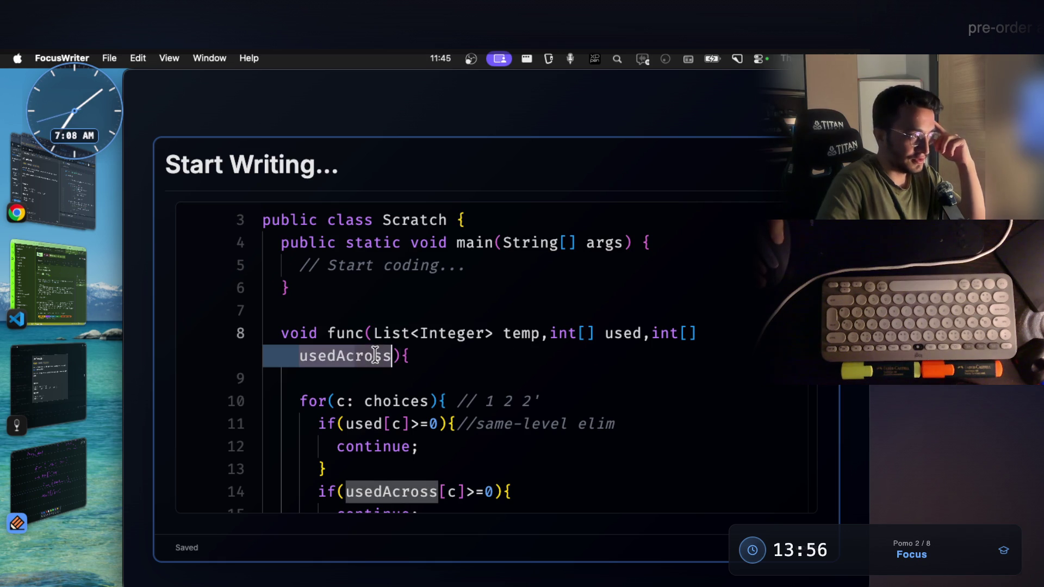
key(BackSpace)
key(BackSpace)
key(BackSpace)
key(BackSpace)
key(BackSpace)
key(BackSpace)
key(BackSpace)
key(BackSpace)
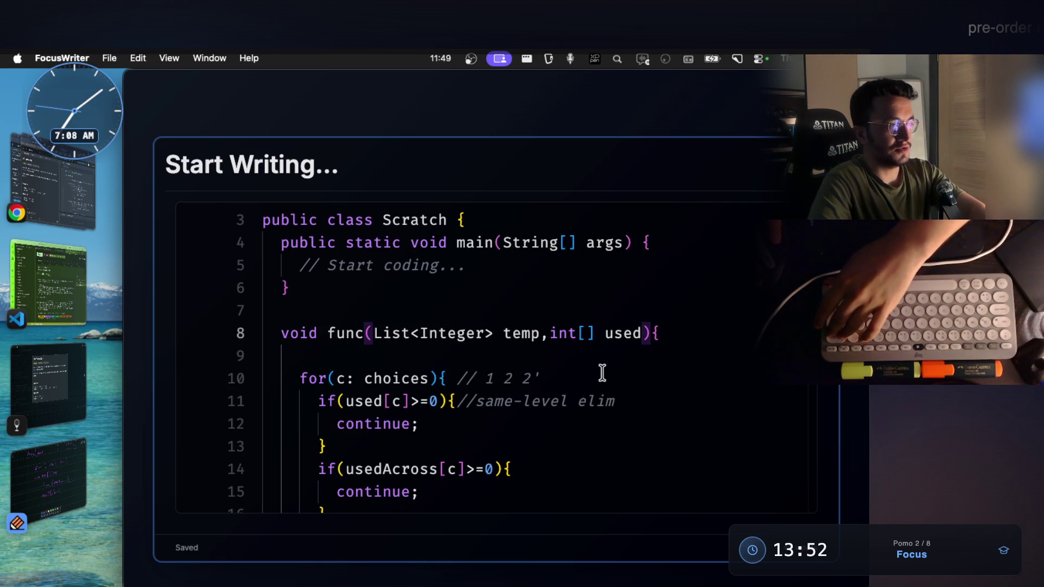
scroll(602, 374, down, 3)
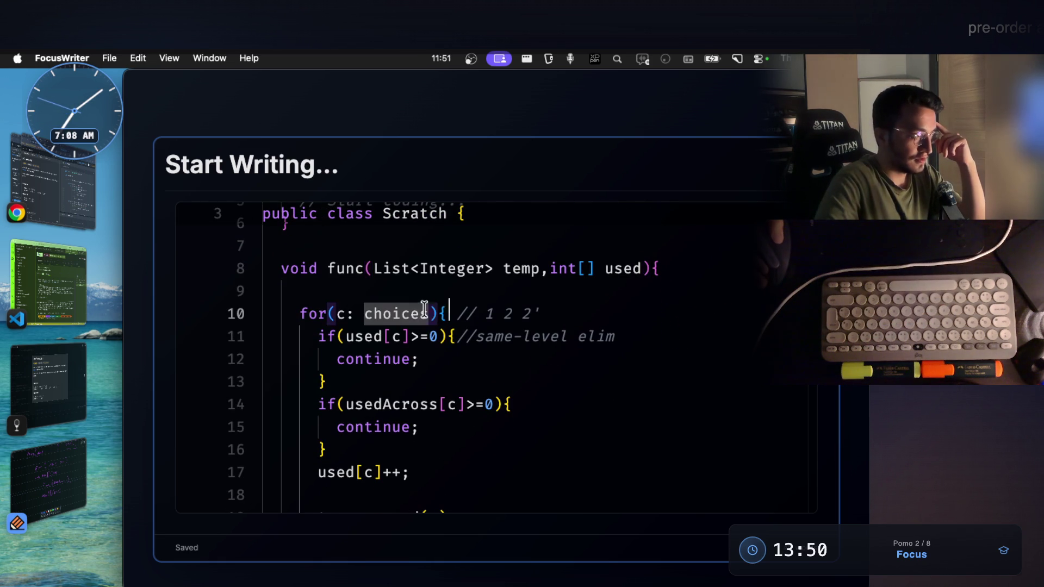
Step: Replace c: choices with an int i=start index loop and add int start and int[] inputArr parameters
drag(337, 314, 368, 312)
key(shift+alt+Right)
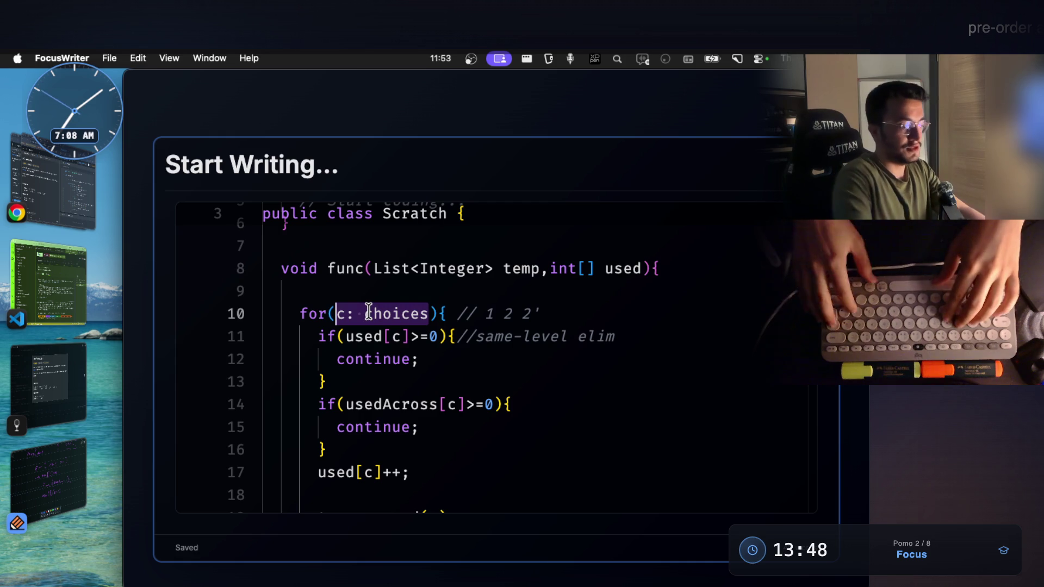
text(t)
key(BackSpace)
text(i)
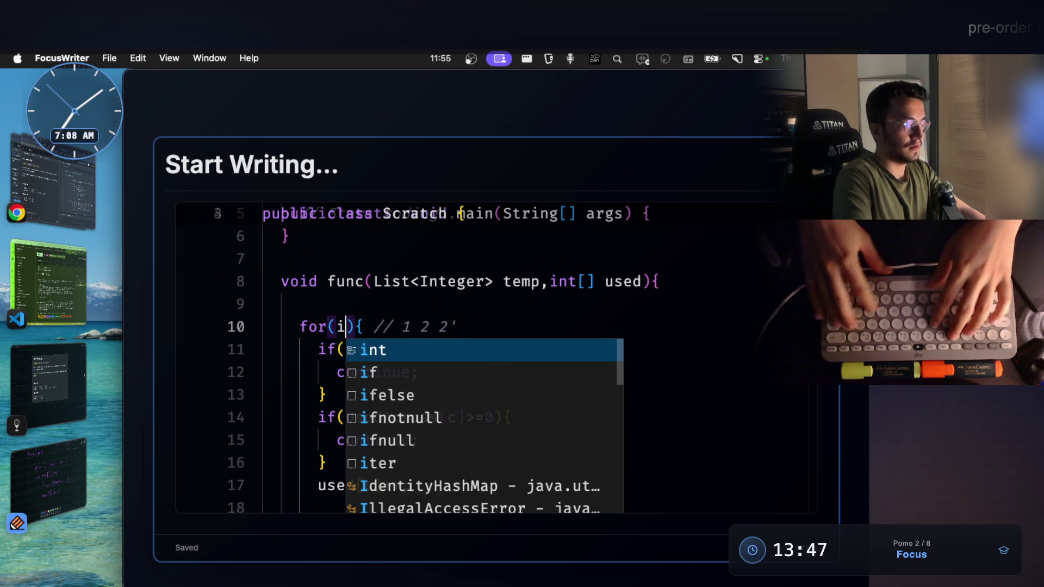
text(nt i=)
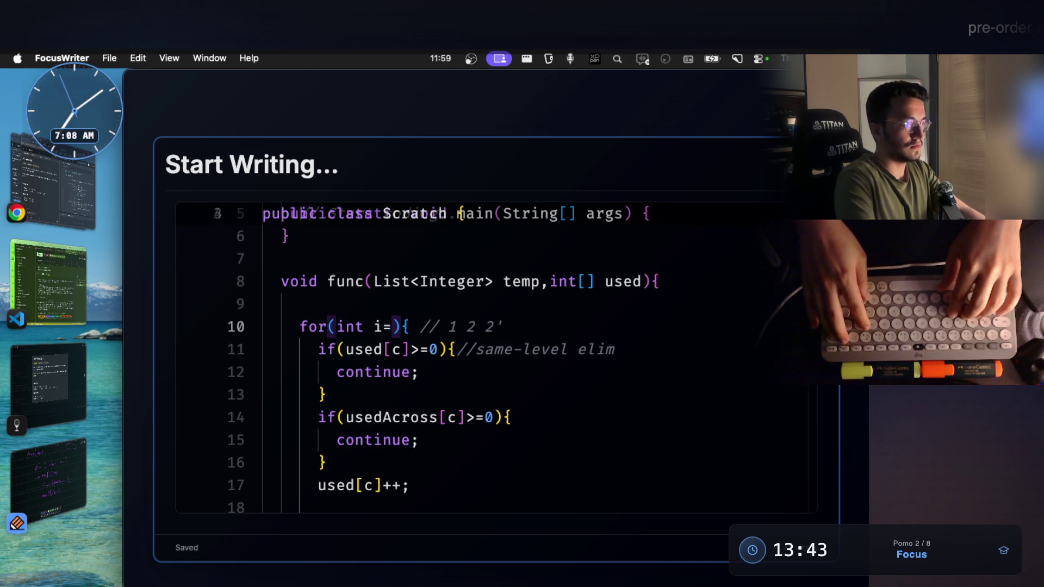
text(start)
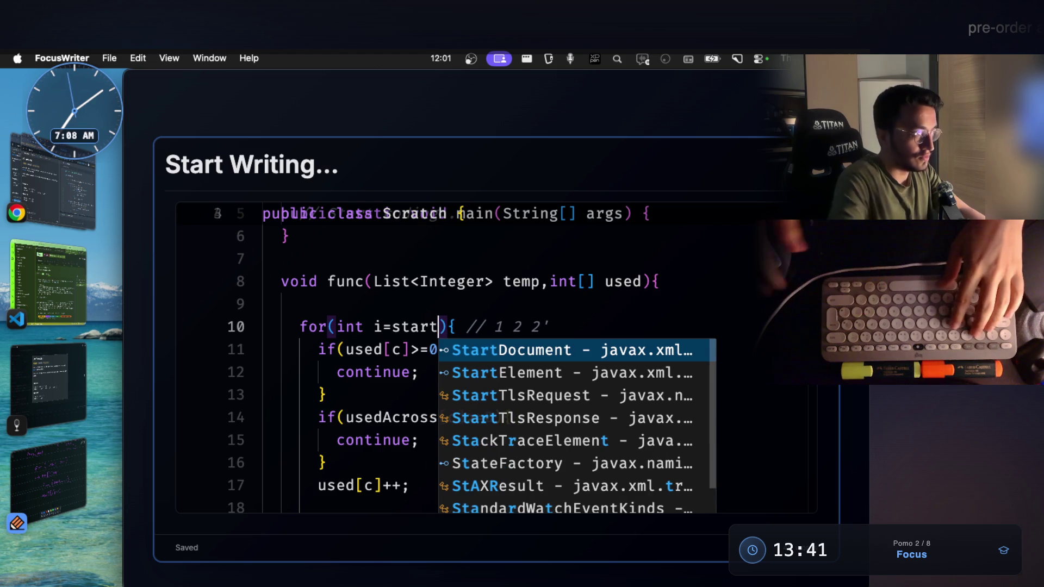
scroll(340, 313, up, 1)
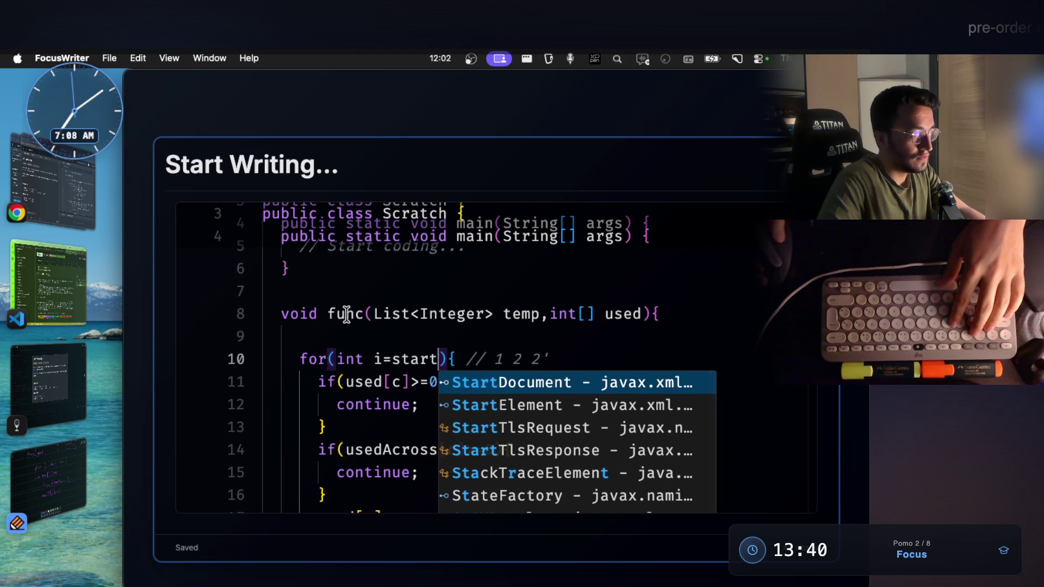
click(643, 314)
text(,int start)
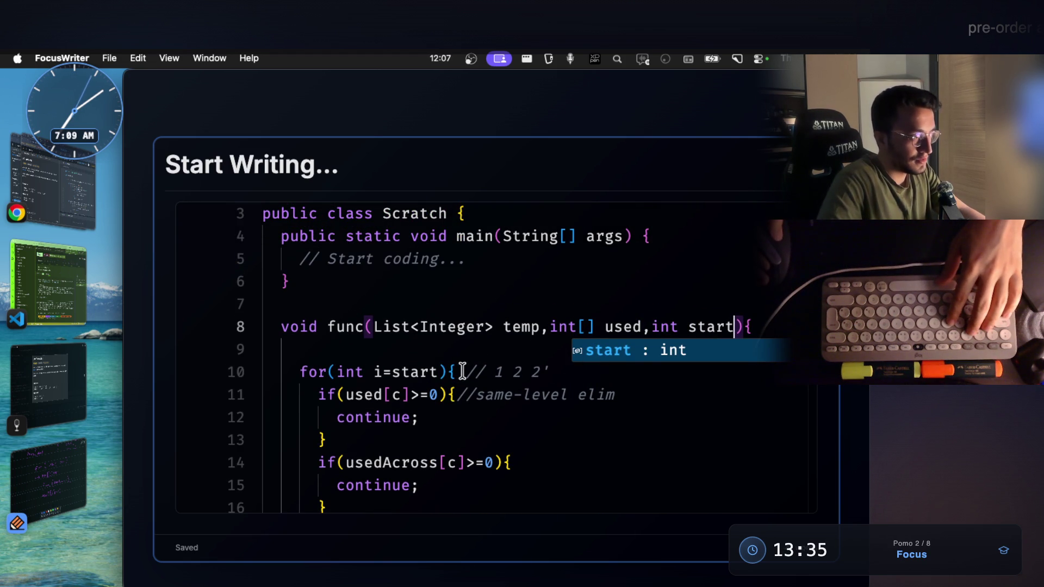
click(443, 372)
text(;)
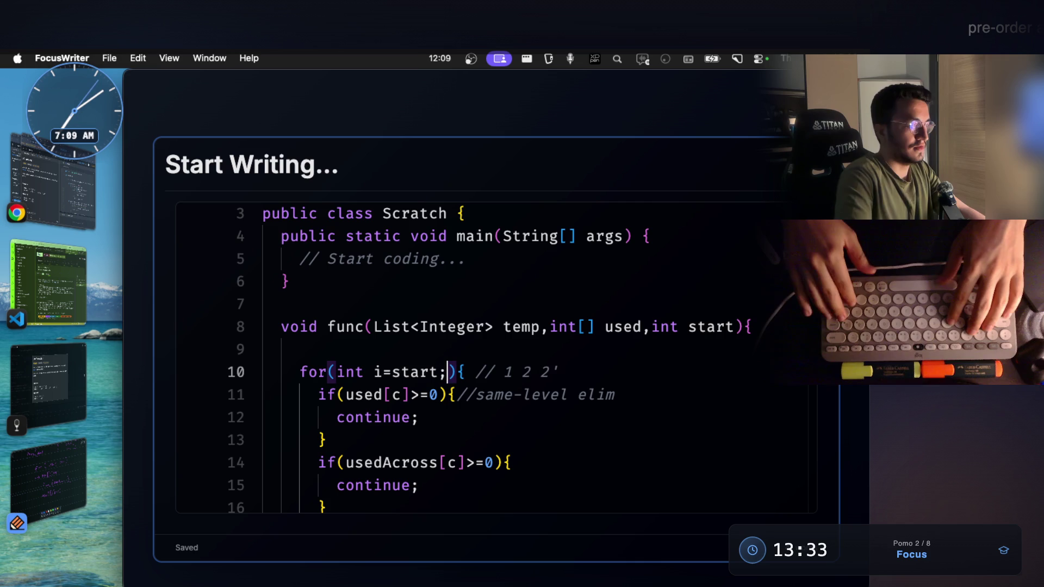
text(i<)
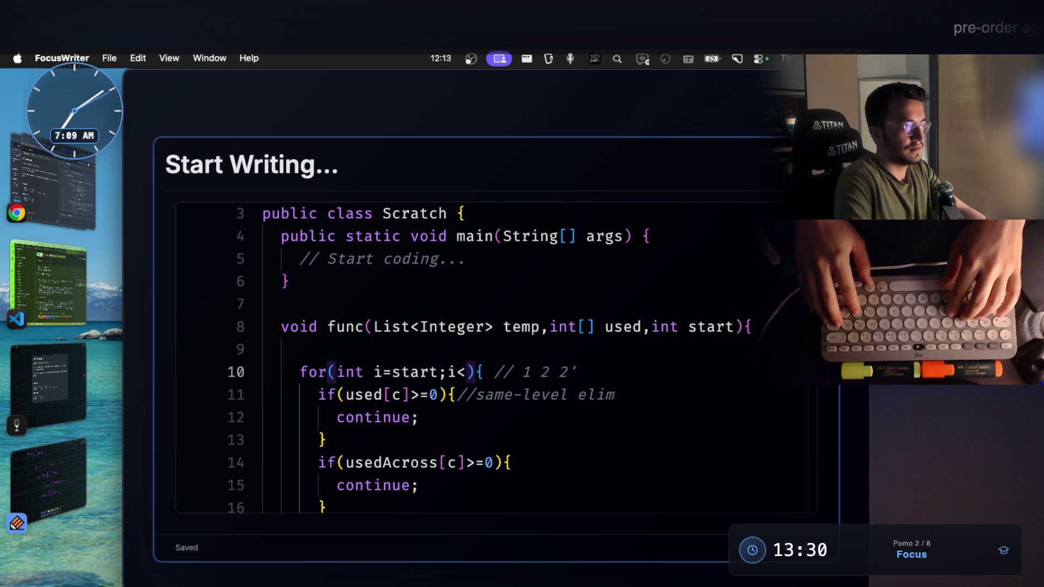
key(Up)
key(Up)
key(Home)
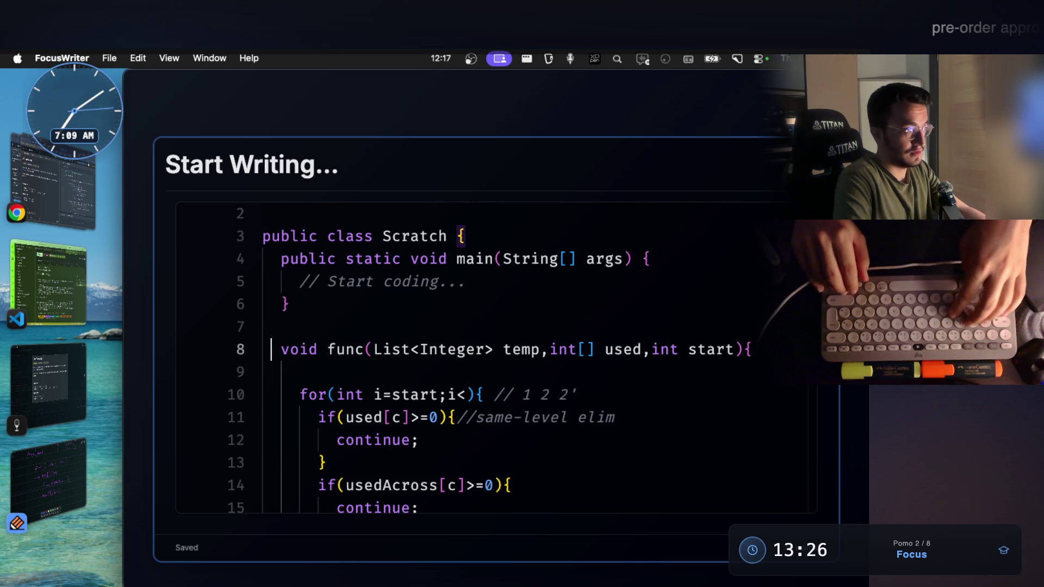
key(alt+Right)
key(alt+Right)
key(alt+Right)
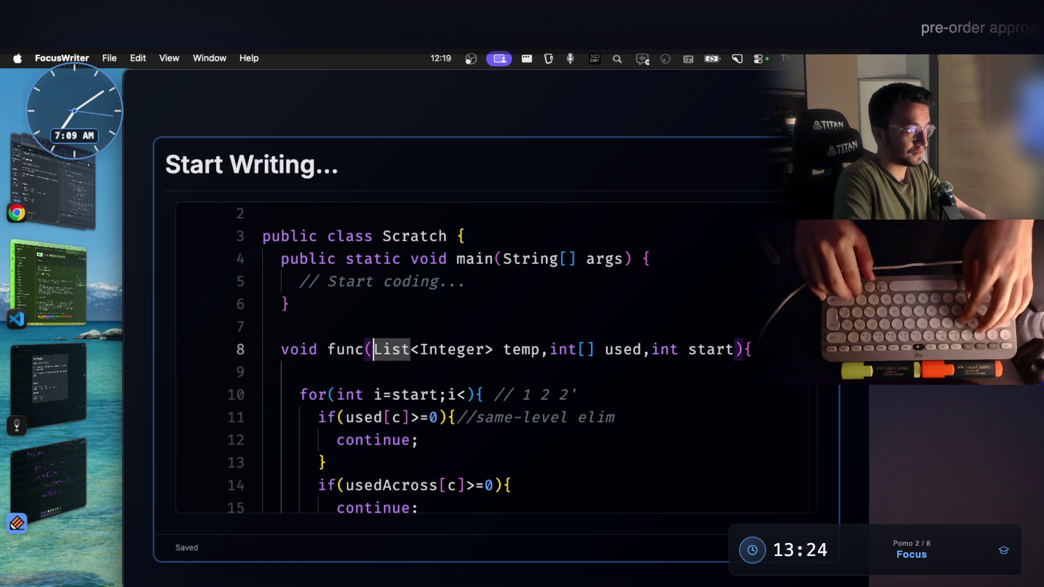
text(int[])
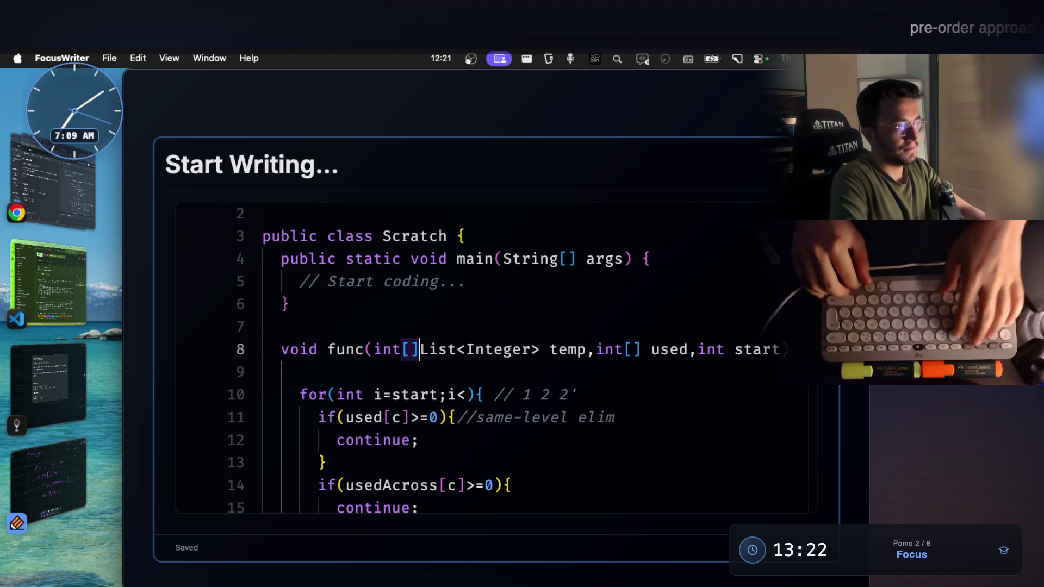
text( inputArr)
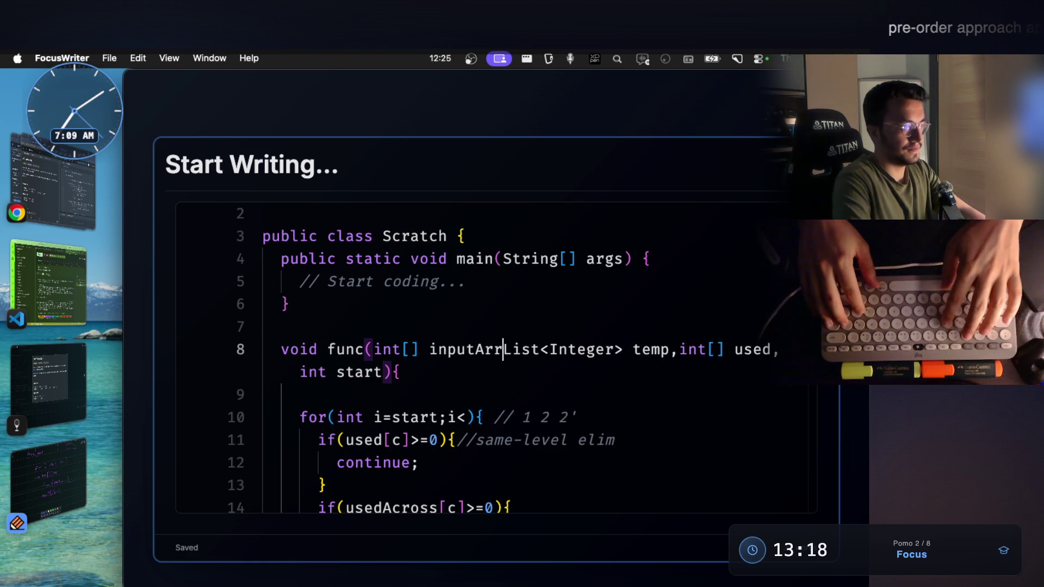
text(,)
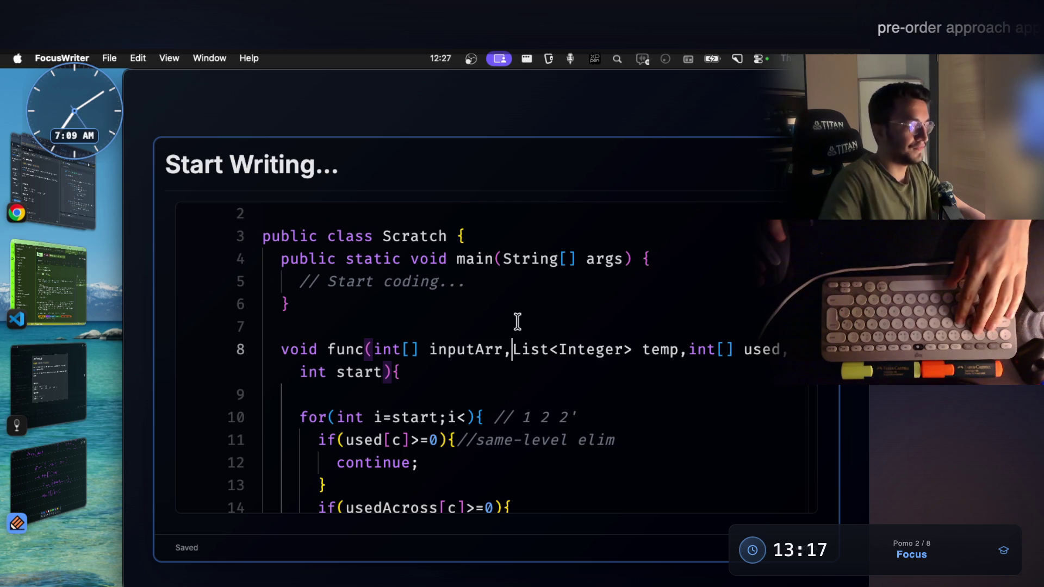
Step: Copy inputArr into the loop condition so it runs while i<inputArr.length
double_click(470, 360)
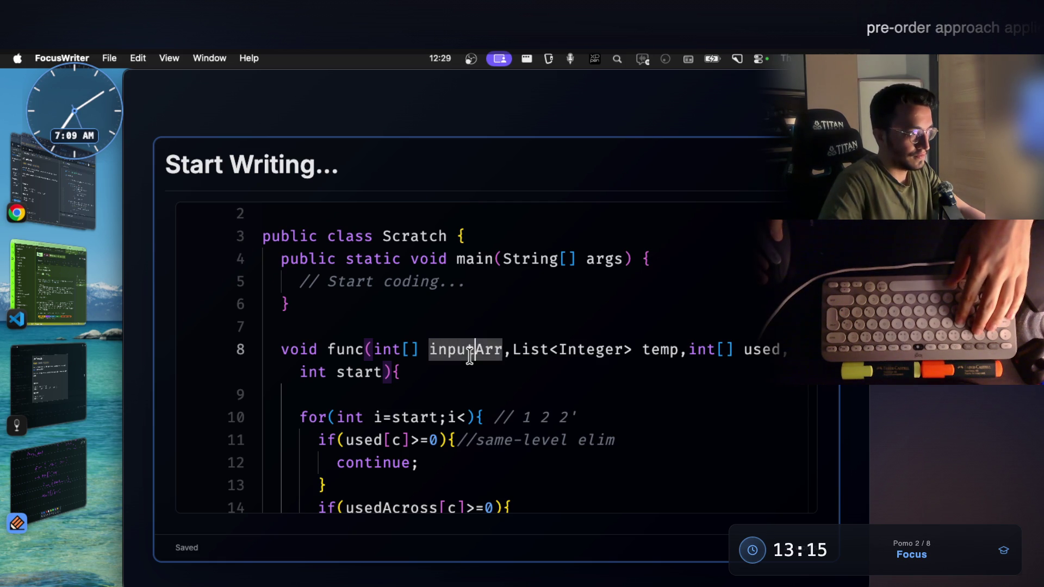
key(ctrl+c)
click(467, 417)
key(ctrl+v)
text(.length;)
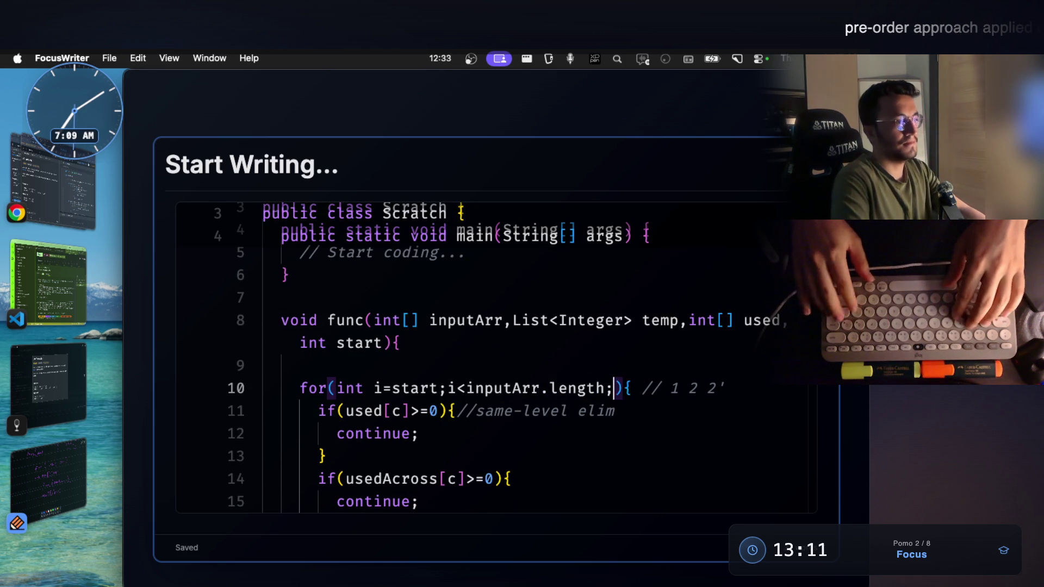
text(i++)
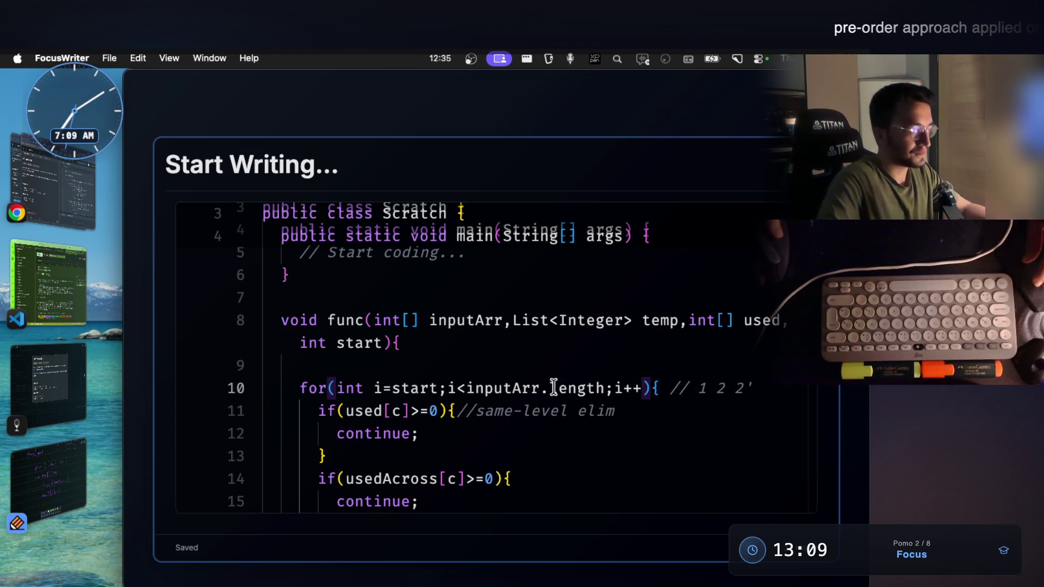
scroll(545, 351, down, 3)
drag(476, 314, 542, 314)
click(475, 337)
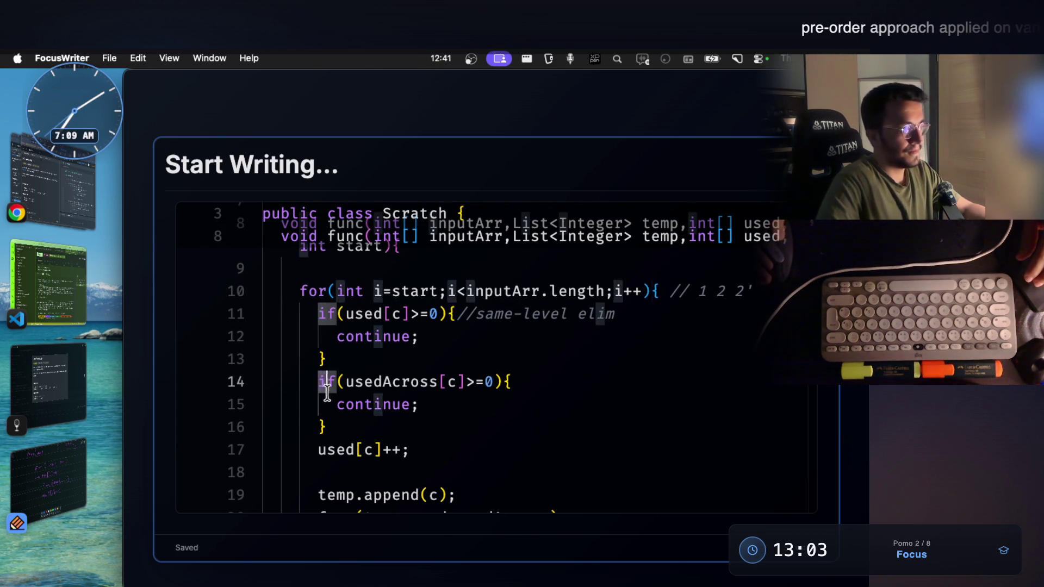
Step: Delete the usedAcross if-block and blank line and remove usedAcross from the recursive call
drag(325, 390, 322, 424)
key(BackSpace)
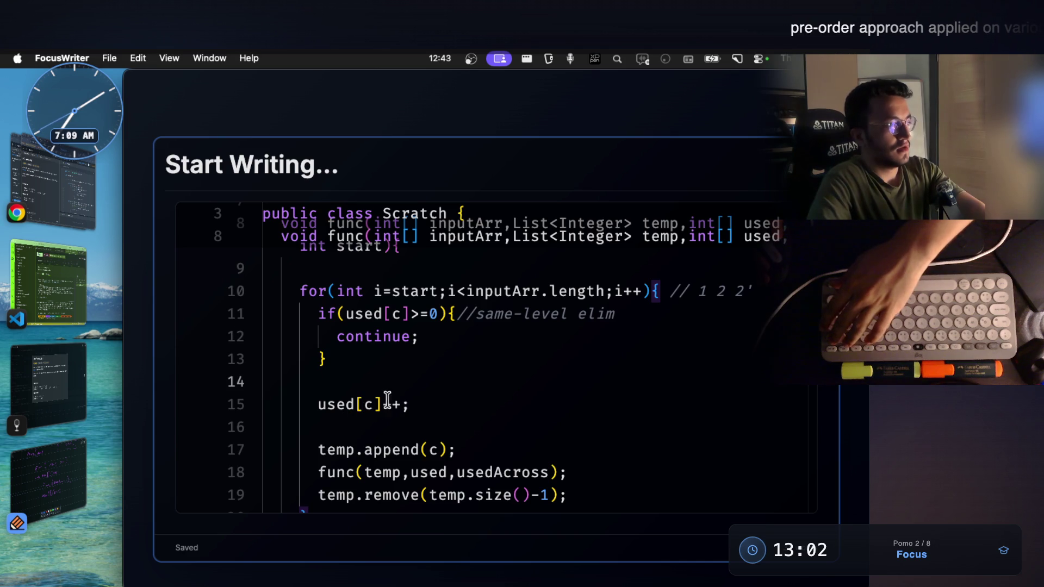
scroll(345, 433, down, 1)
key(BackSpace)
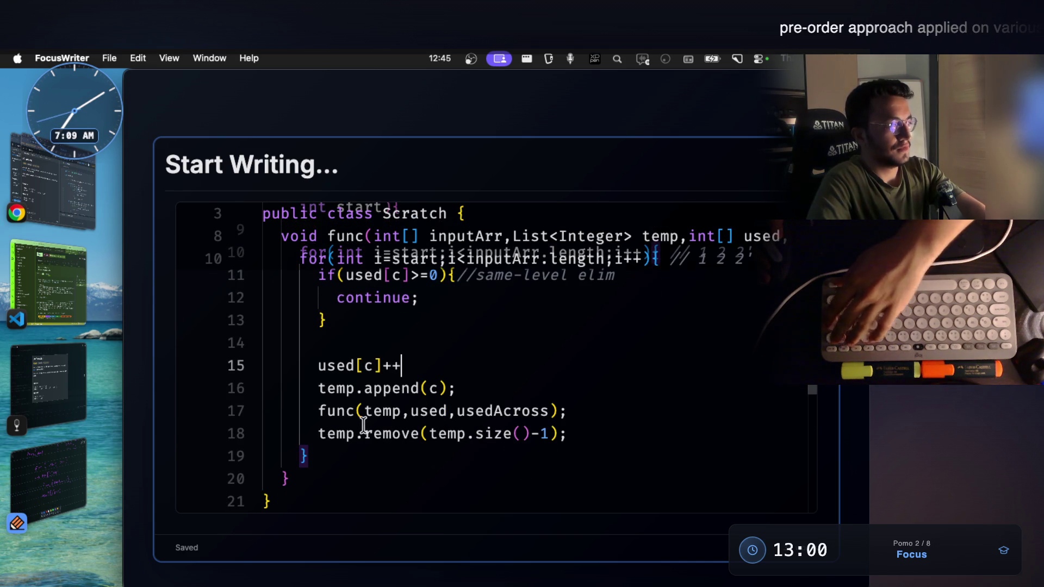
scroll(434, 362, up, 3)
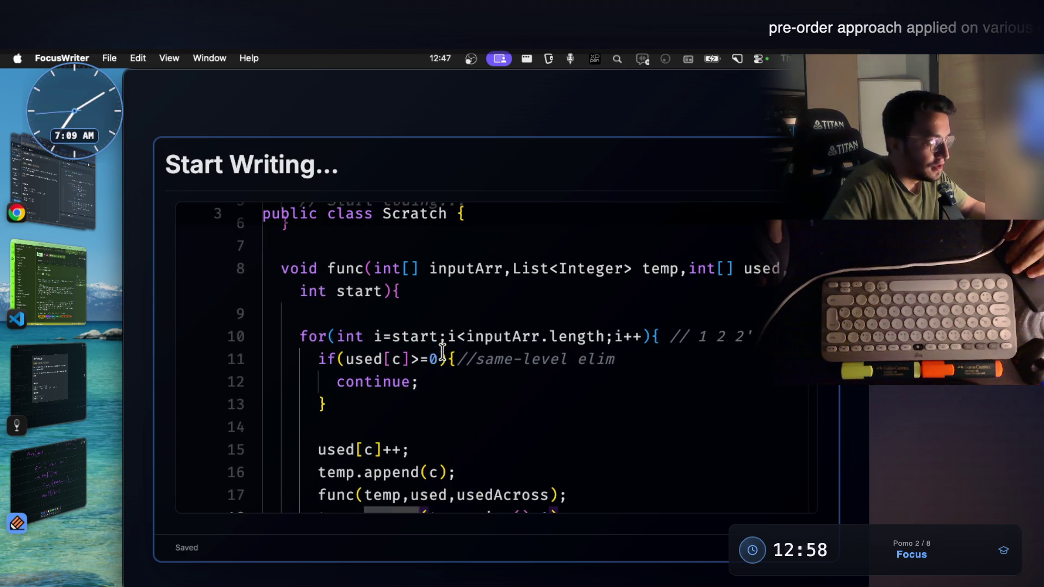
drag(411, 449, 320, 451)
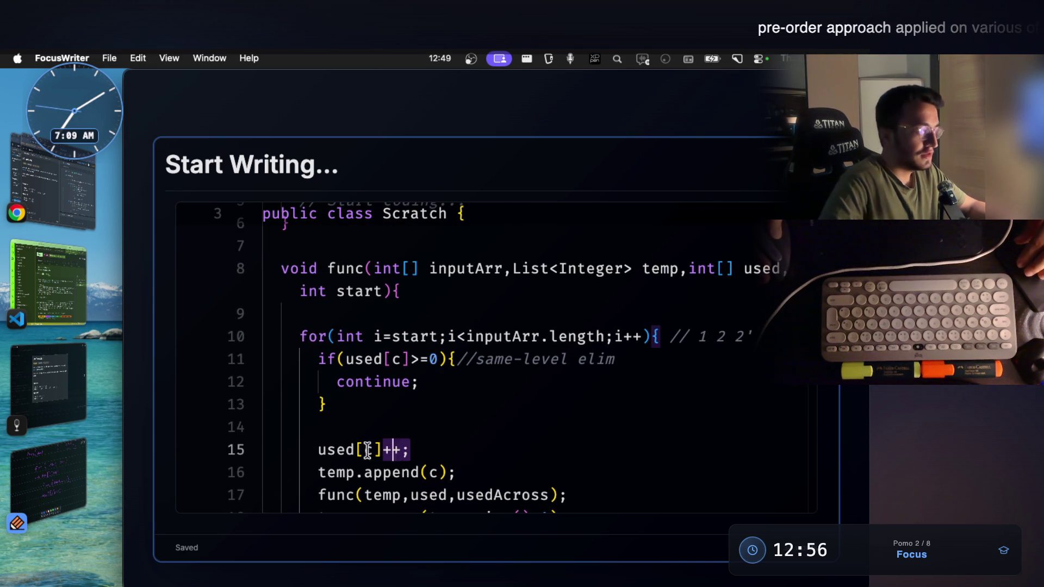
scroll(312, 451, down, 2)
click(462, 425)
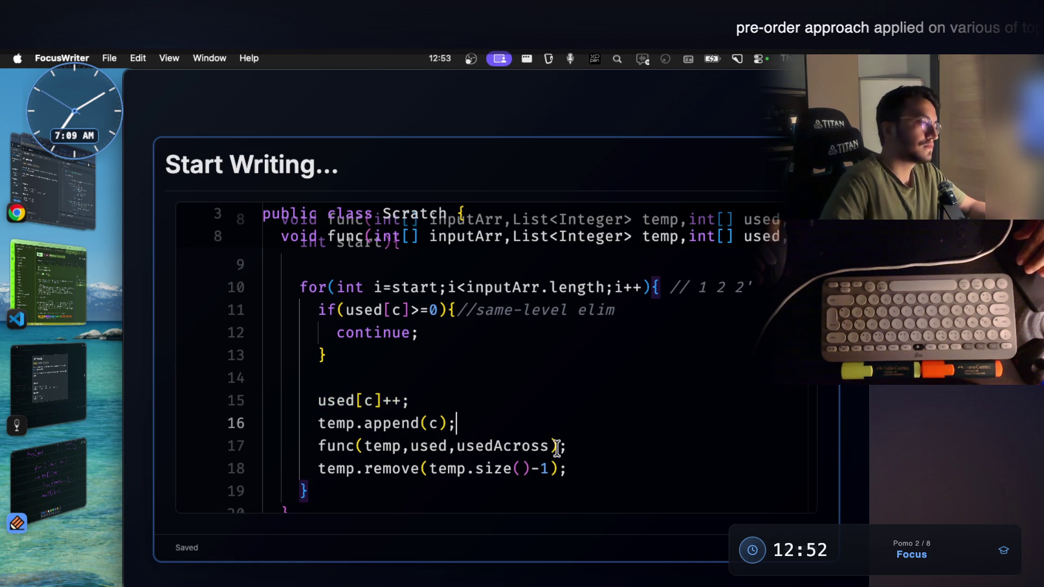
drag(553, 447, 456, 446)
key(BackSpace)
scroll(479, 443, down, 2)
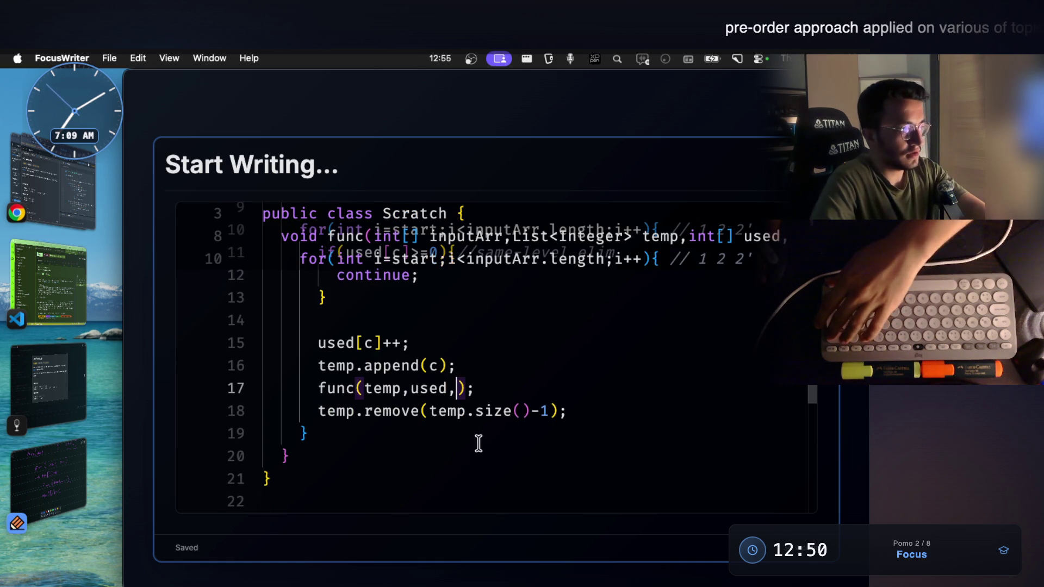
text(s)
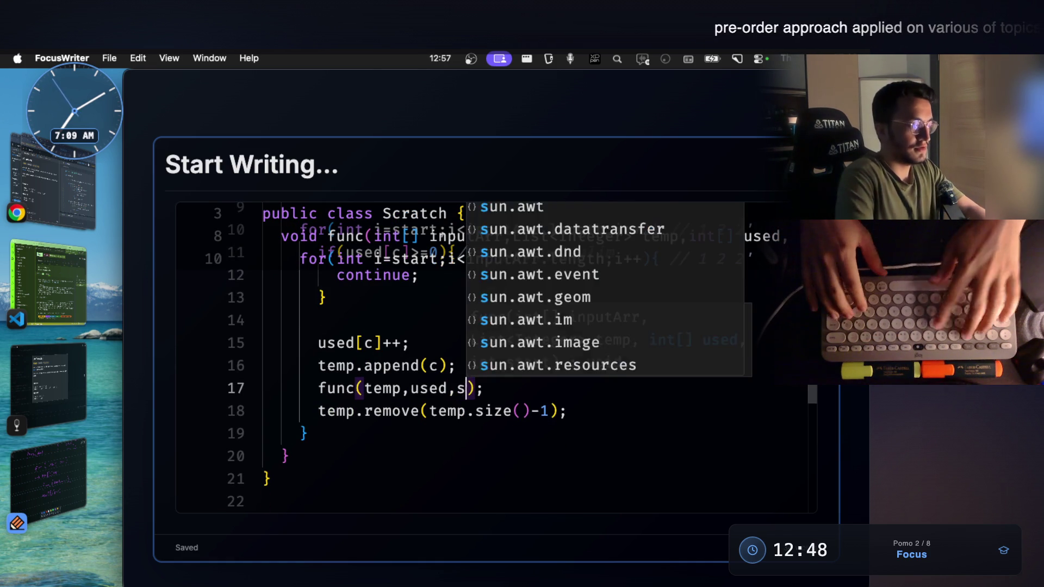
text(tart+1)
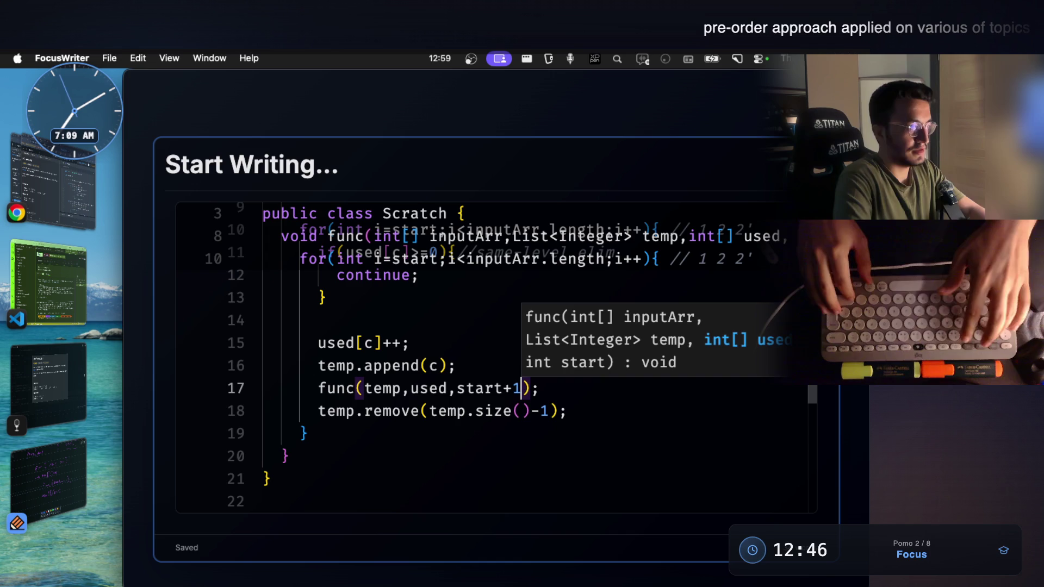
scroll(457, 431, up, 2)
scroll(457, 430, up, 3)
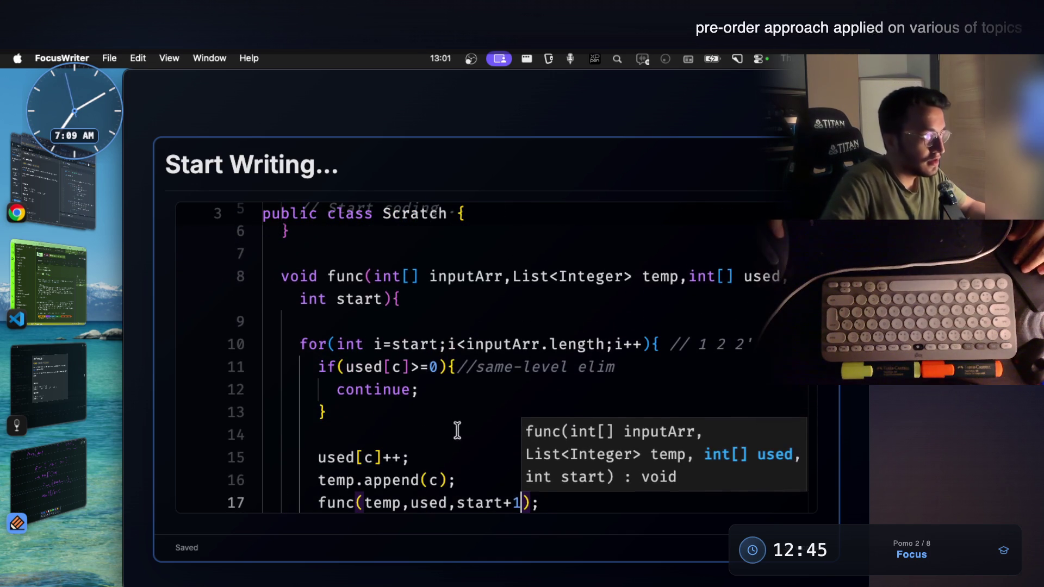
Step: Make the call func(inputArr, temp, used, start+1) and mark the used[c]++ line
click(479, 282)
scroll(377, 441, down, 3)
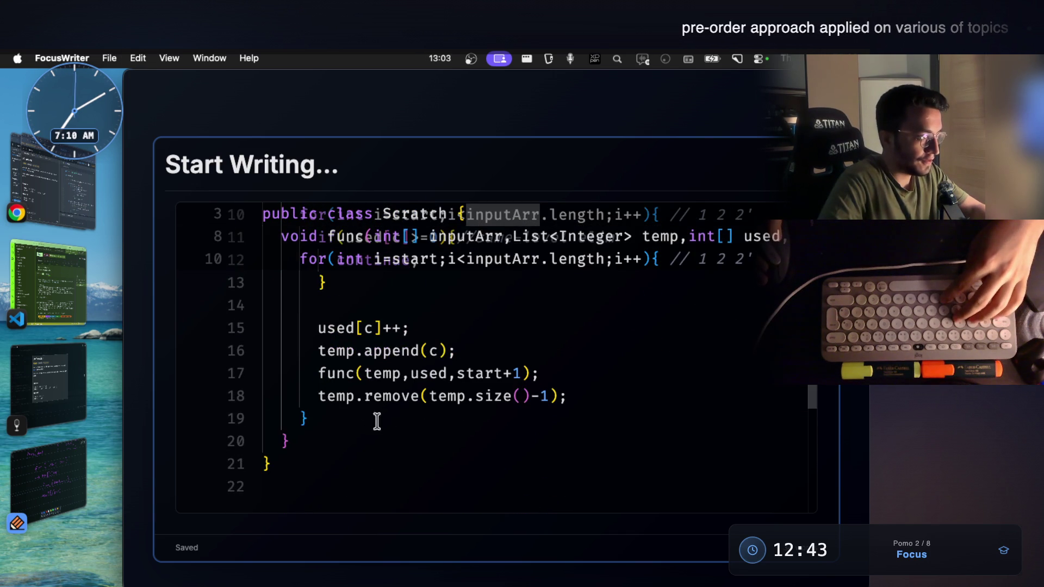
click(360, 373)
text(inputArr,)
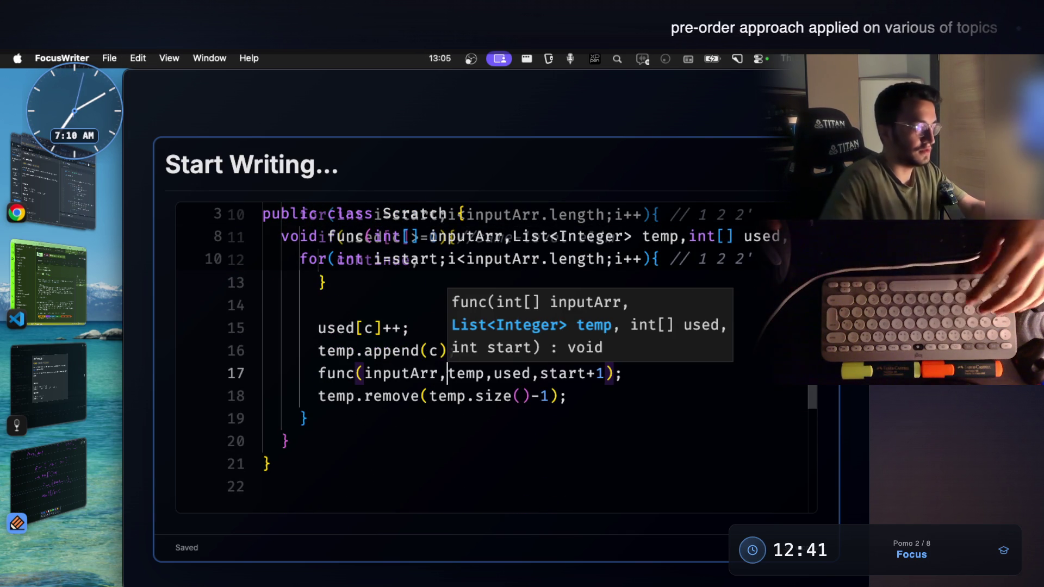
click(417, 422)
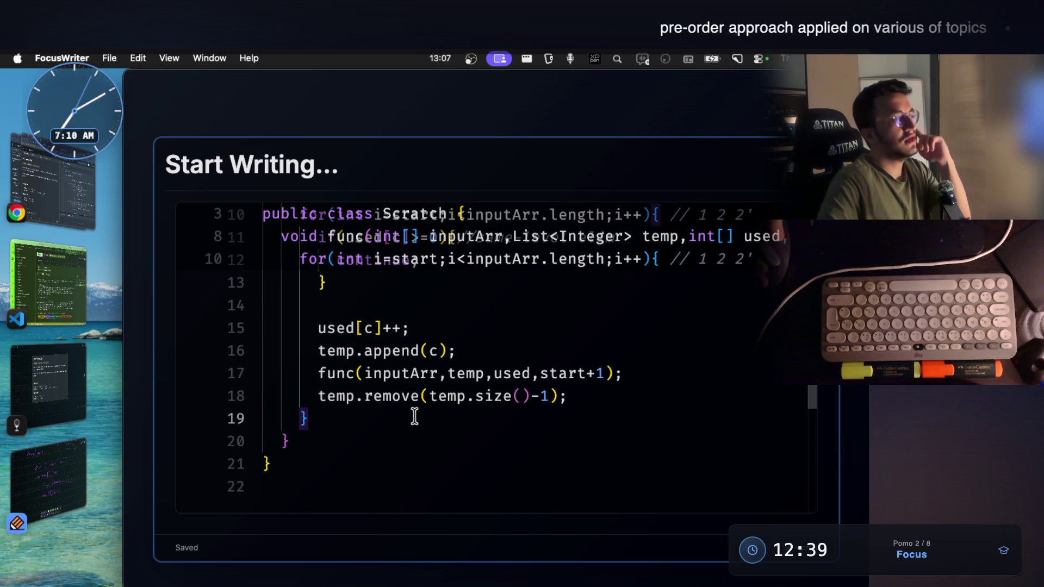
drag(411, 327, 341, 324)
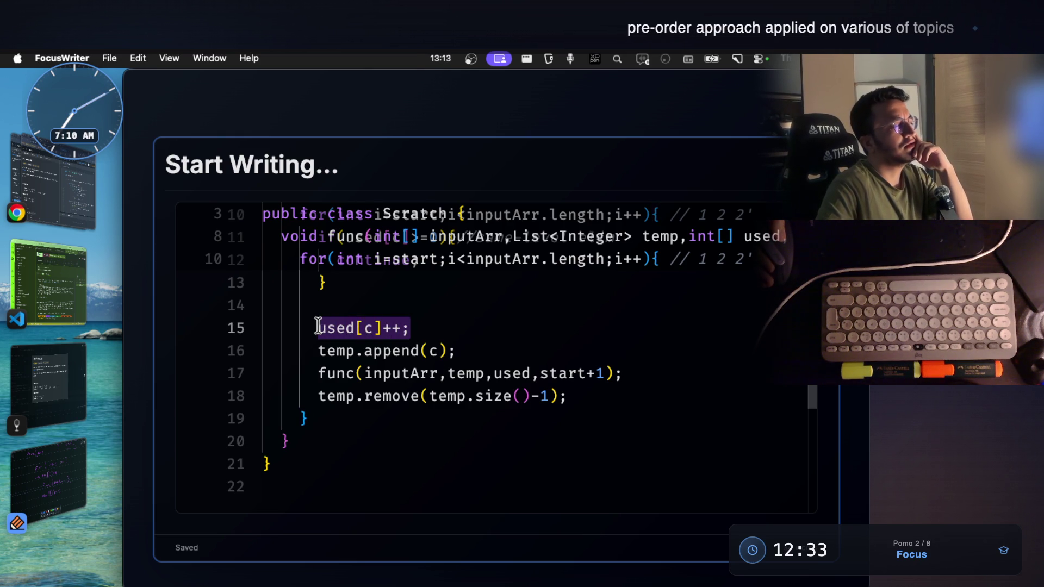
Step: Review each variable in the recursive call and the used[c]++ line
click(418, 374)
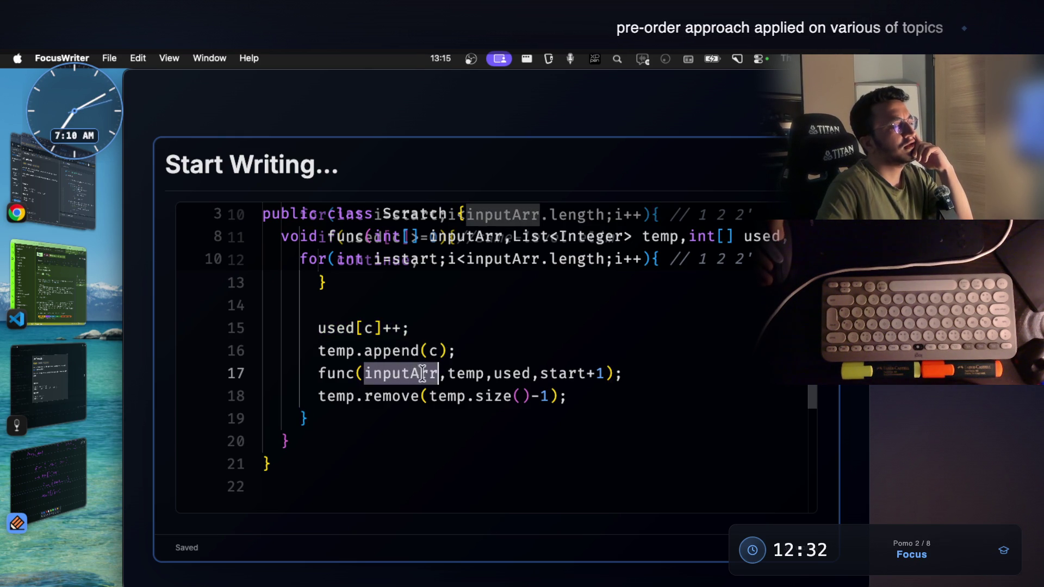
click(467, 375)
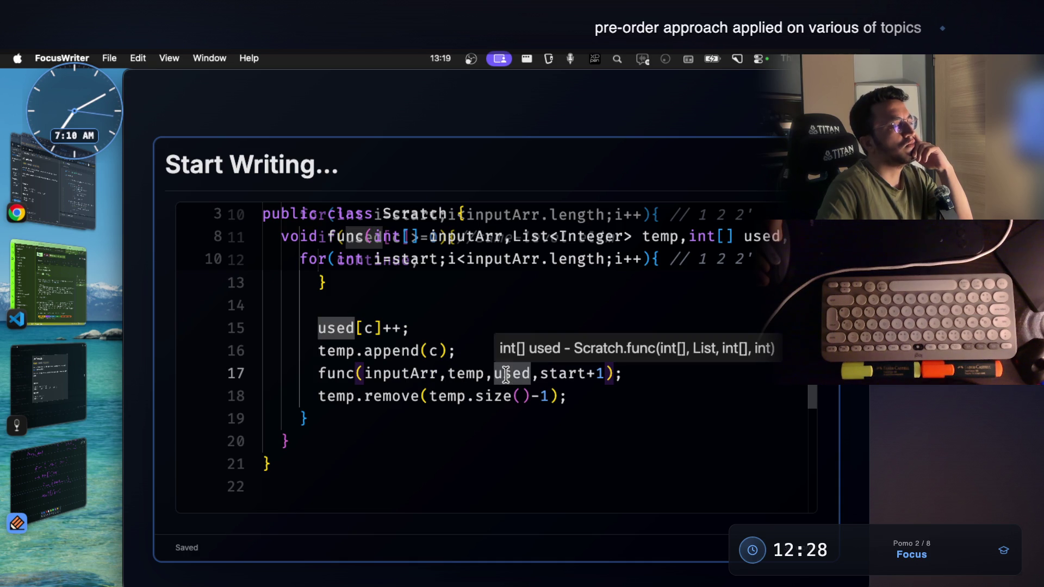
click(346, 372)
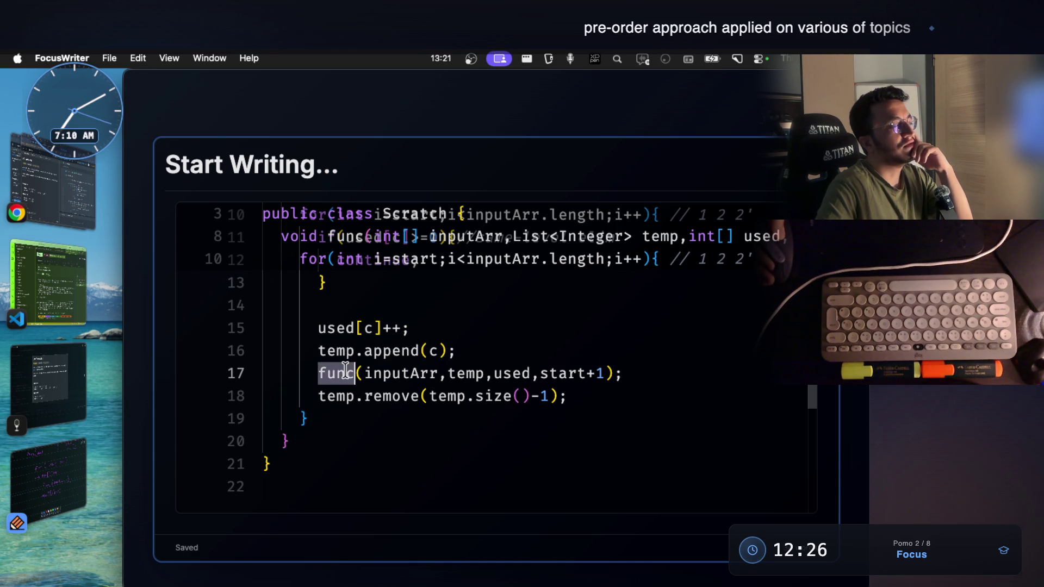
click(503, 372)
scroll(502, 370, up, 3)
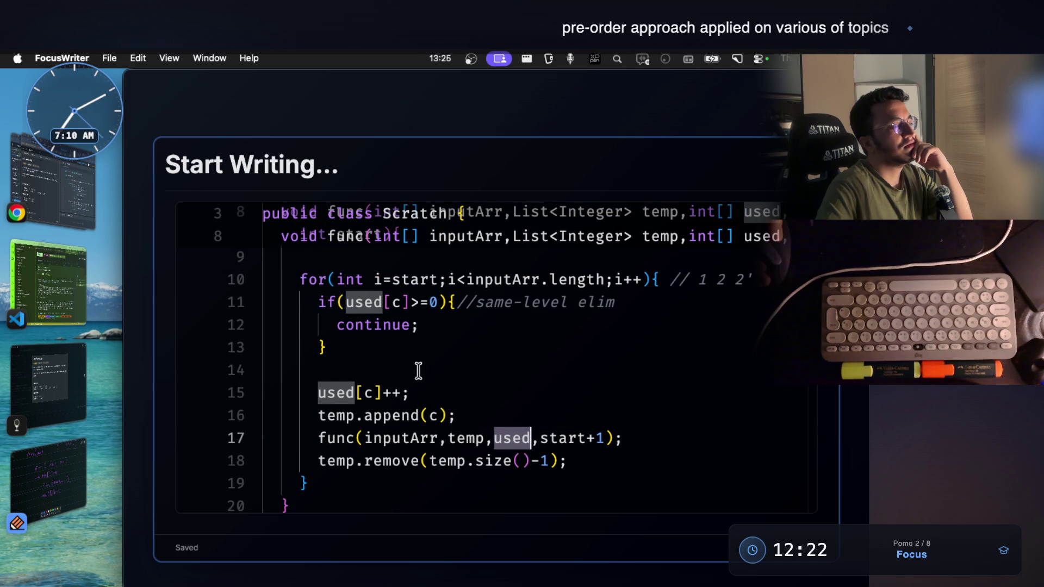
click(335, 389)
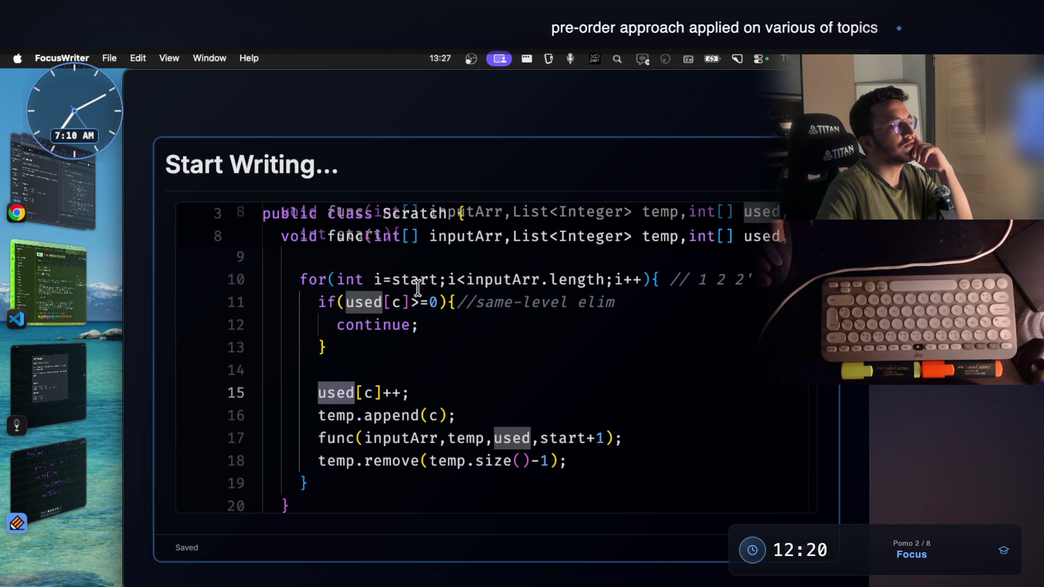
click(462, 418)
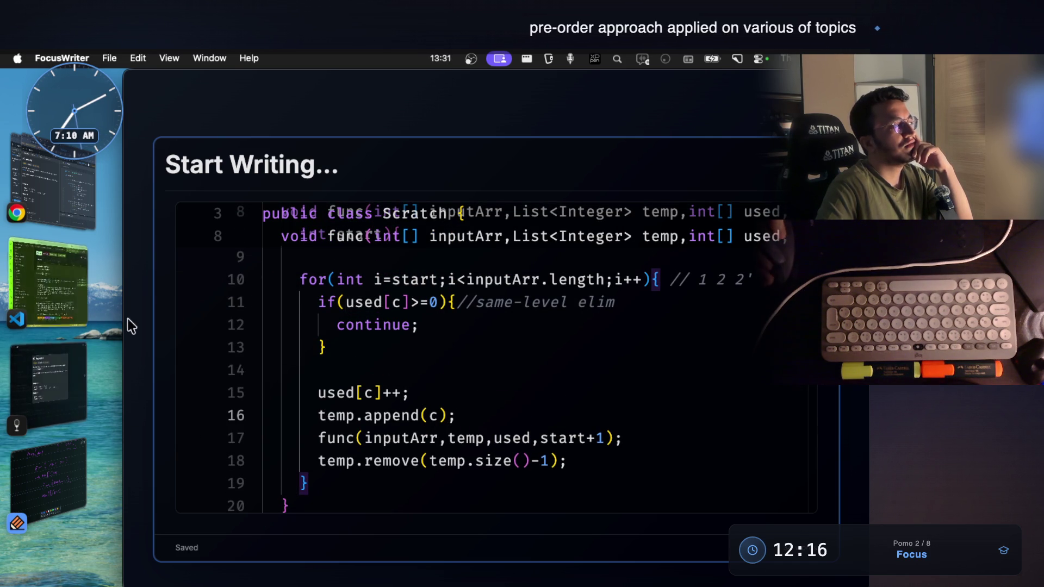
Step: Switch to Chrome's LeetCode Subsets II problem and start a new tab
click(71, 177)
click(532, 78)
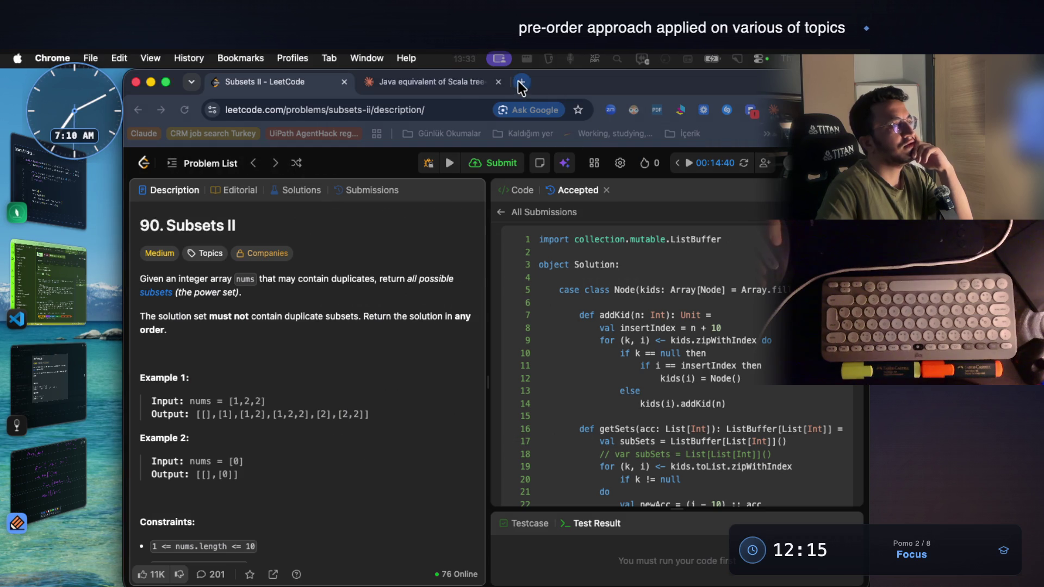
Step: Ask Claude in a new tab for a Java subsets solution and send it
key(super+t)
text(cla)
key(Return)
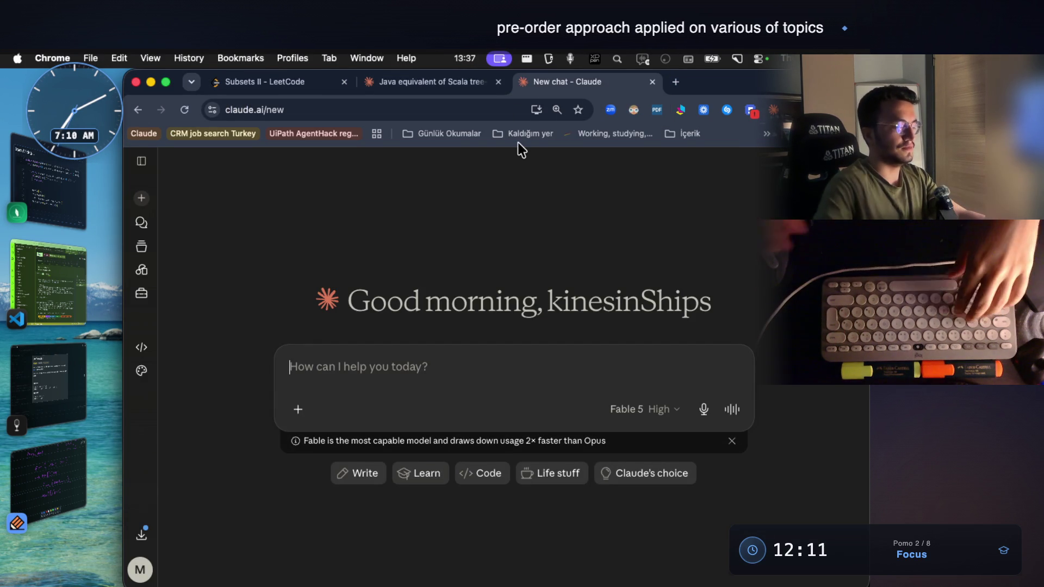
text(give me subset)
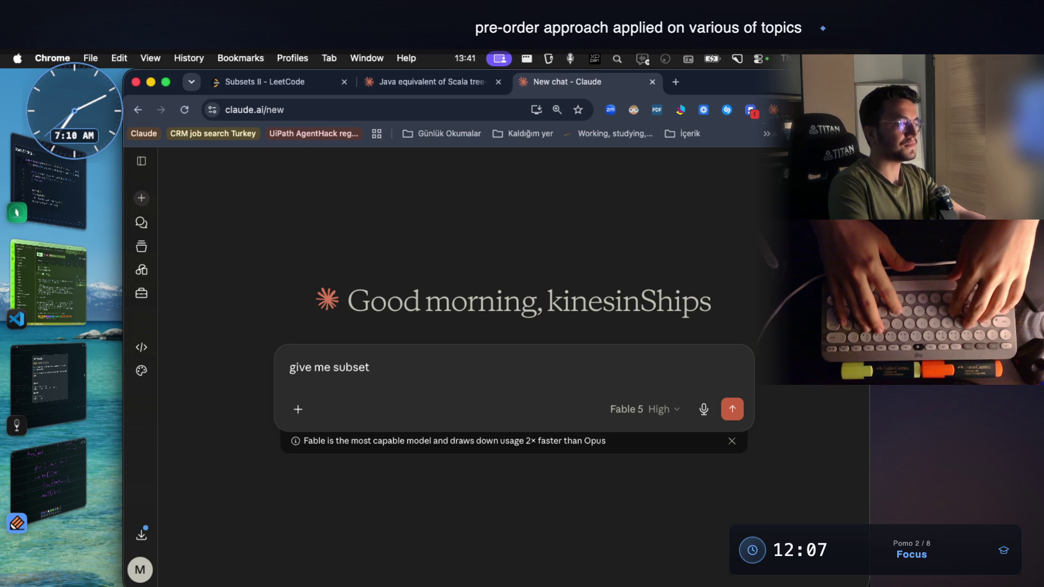
text( java s)
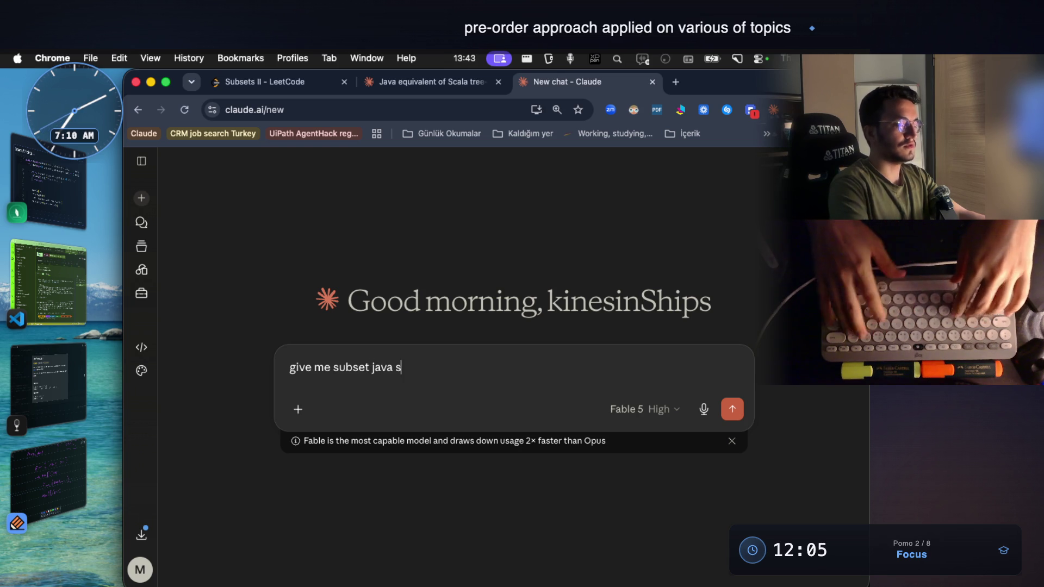
text(olution in java)
key(Return)
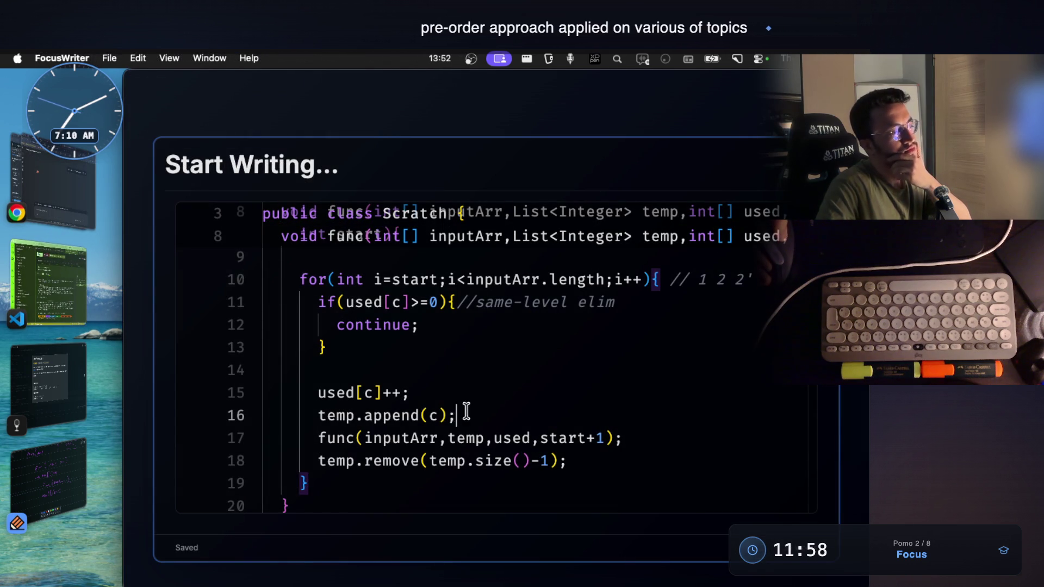
Step: Highlight the uses of used, the same-level duplicate check lines and the recursive func call, then return to Claude
click(496, 441)
mouse_move(512, 438)
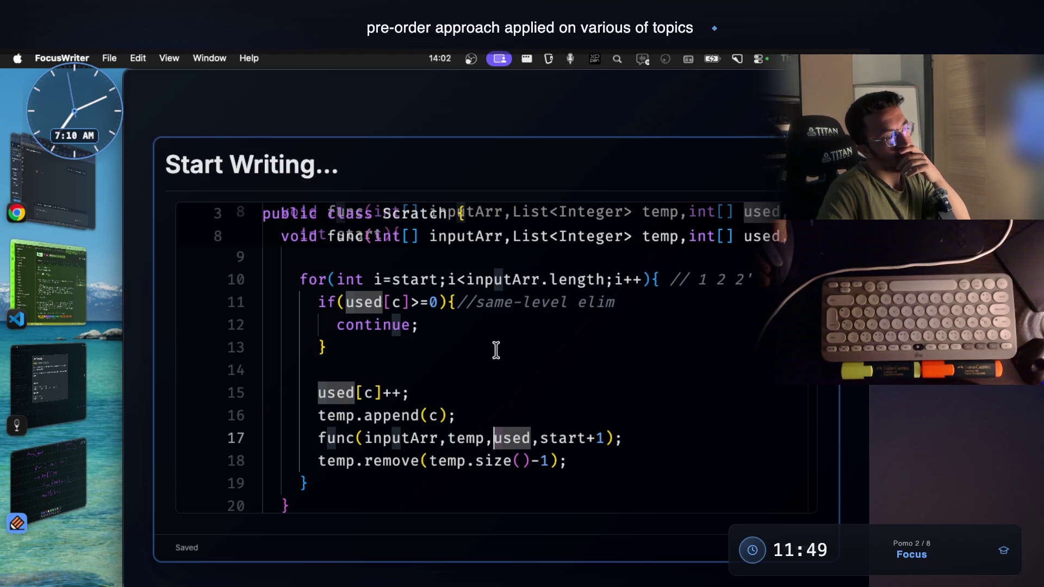
mouse_move(319, 302)
mouse_down()
mouse_move(346, 325)
mouse_move(345, 345)
mouse_up()
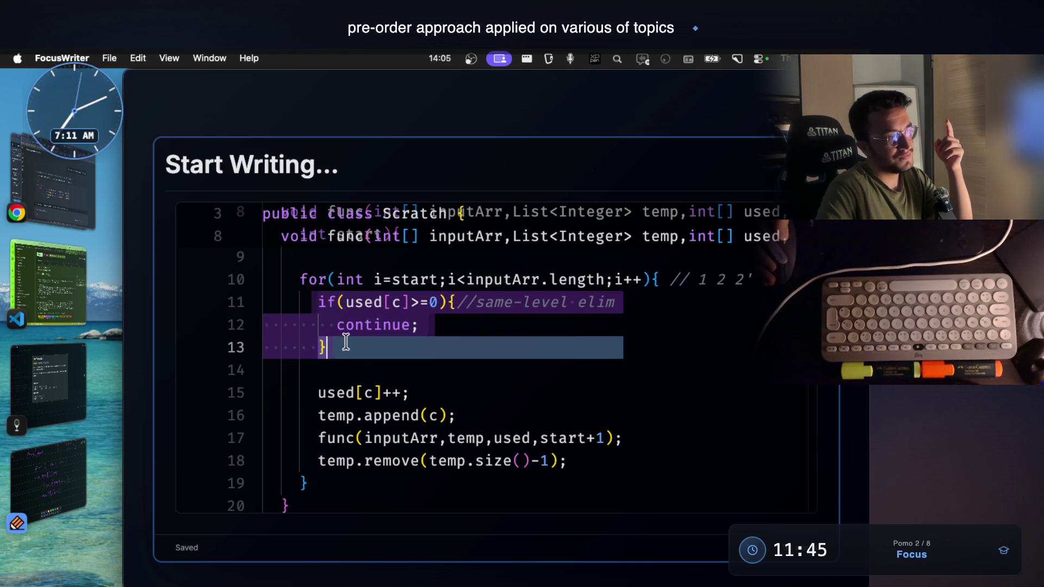
click(335, 395)
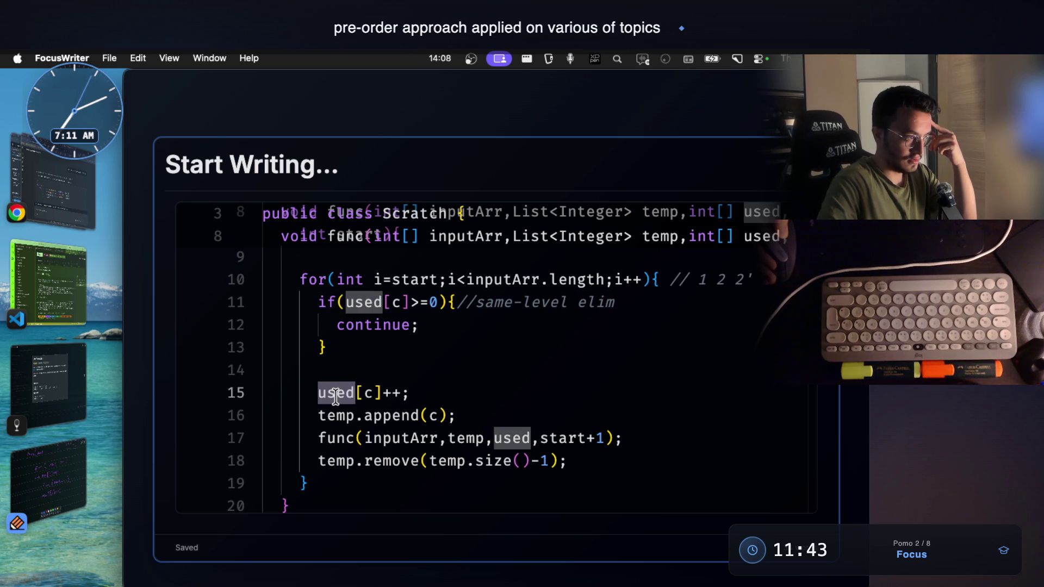
click(338, 436)
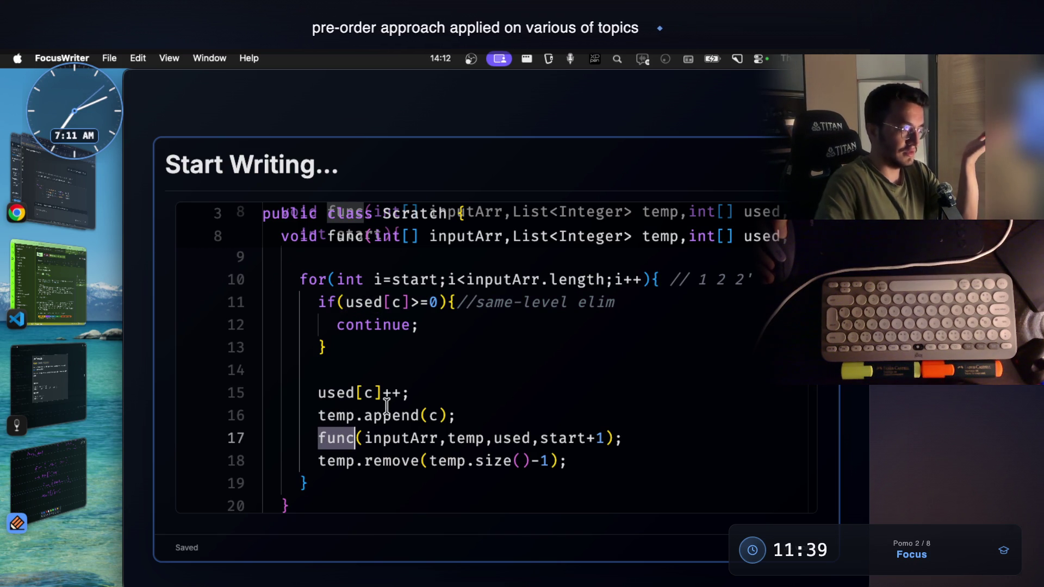
click(92, 204)
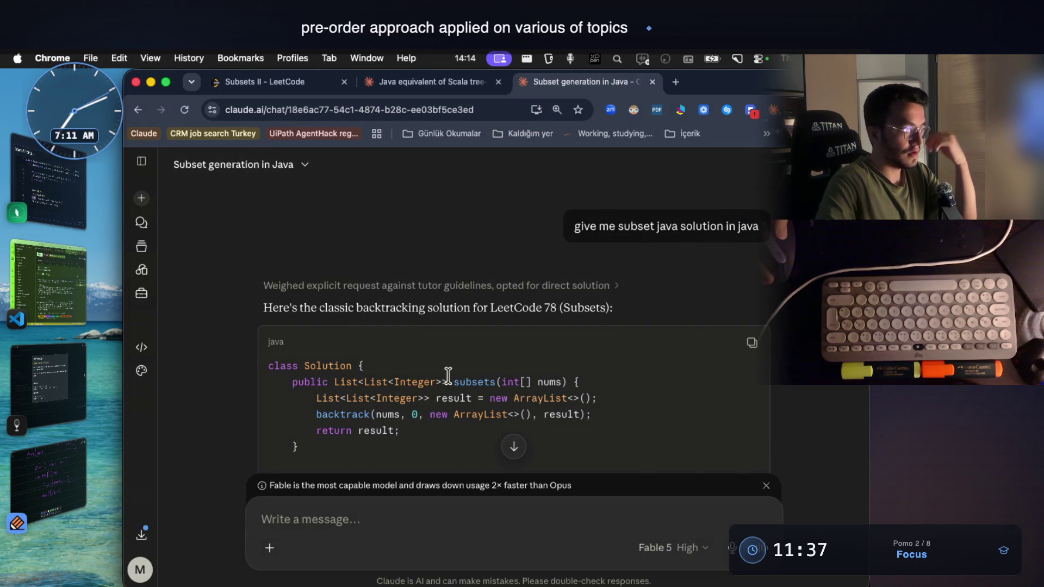
scroll(448, 377, down, 3)
scroll(445, 372, down, 1)
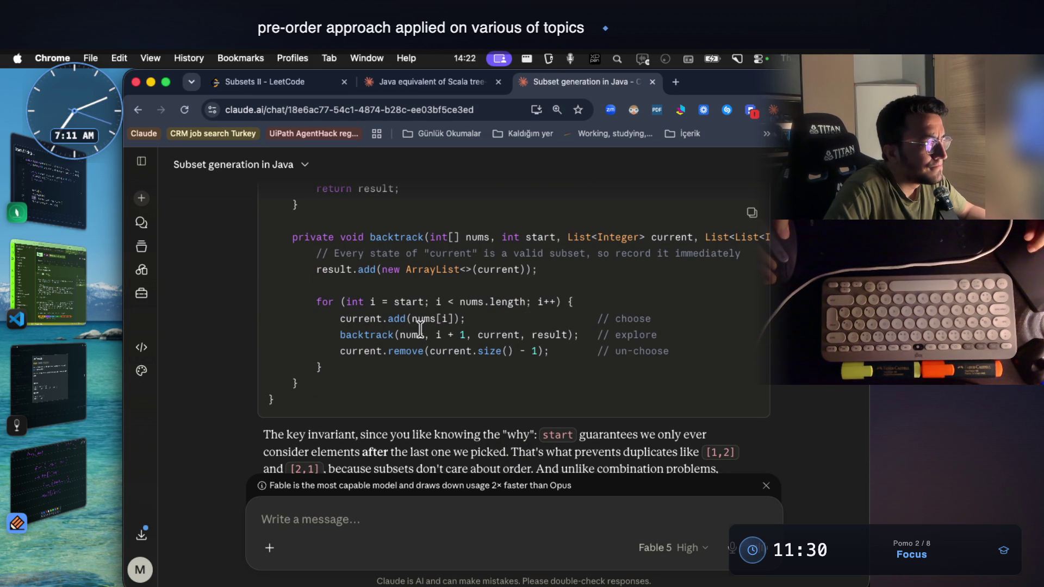
scroll(420, 328, down, 3)
scroll(354, 262, down, 2)
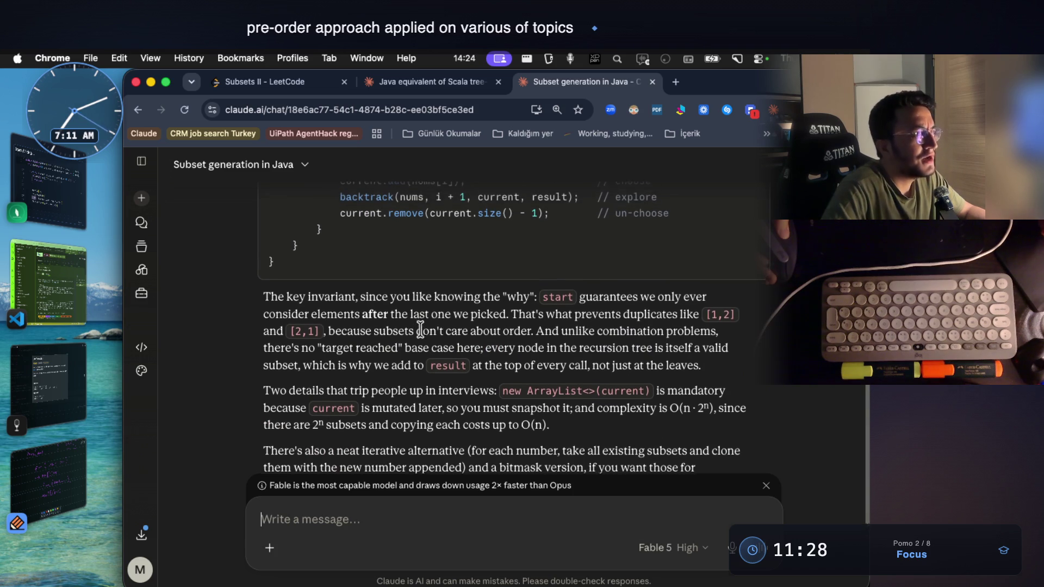
scroll(354, 261, up, 2)
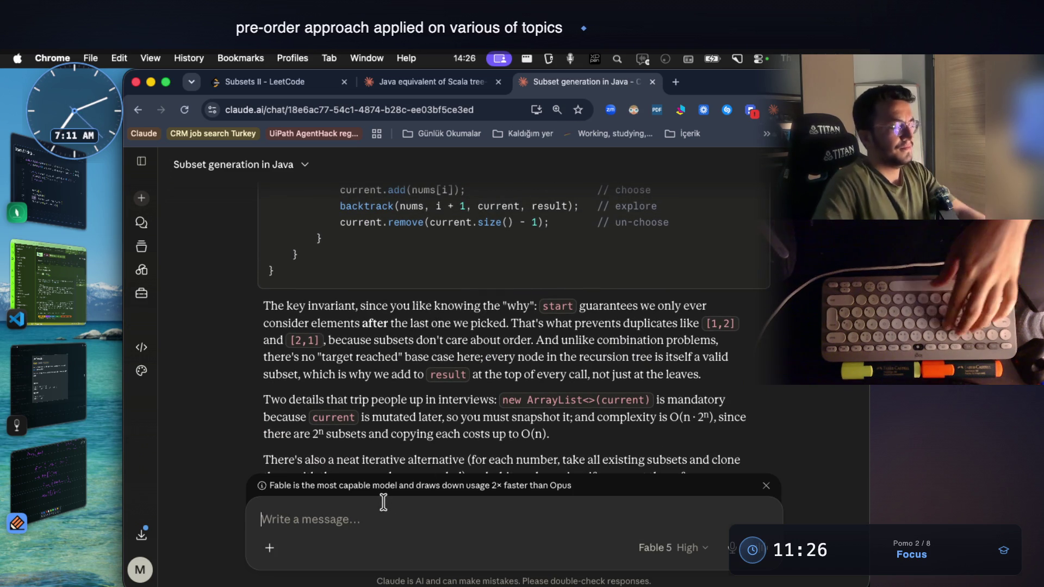
text(permutations)
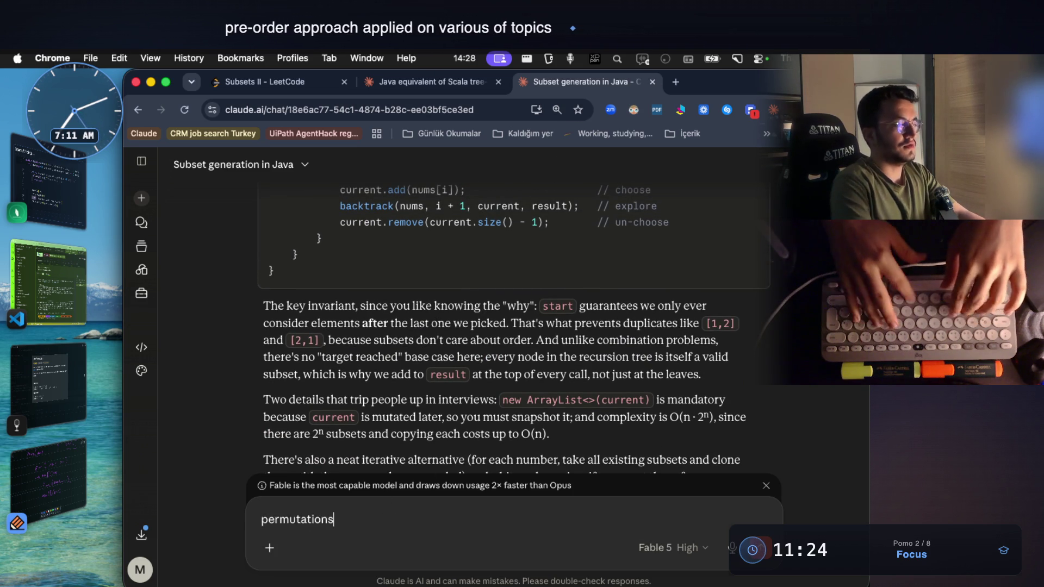
text( 2 ques)
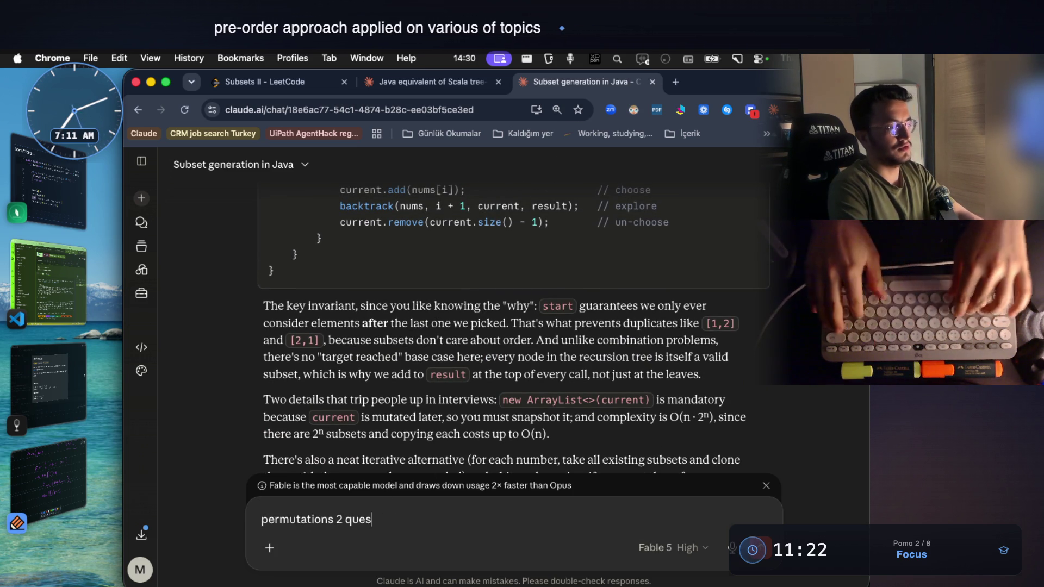
text(tion, give me)
Step: Send the 'permutations 2 question, give me' request and come back to Claude's new answer
key(Return)
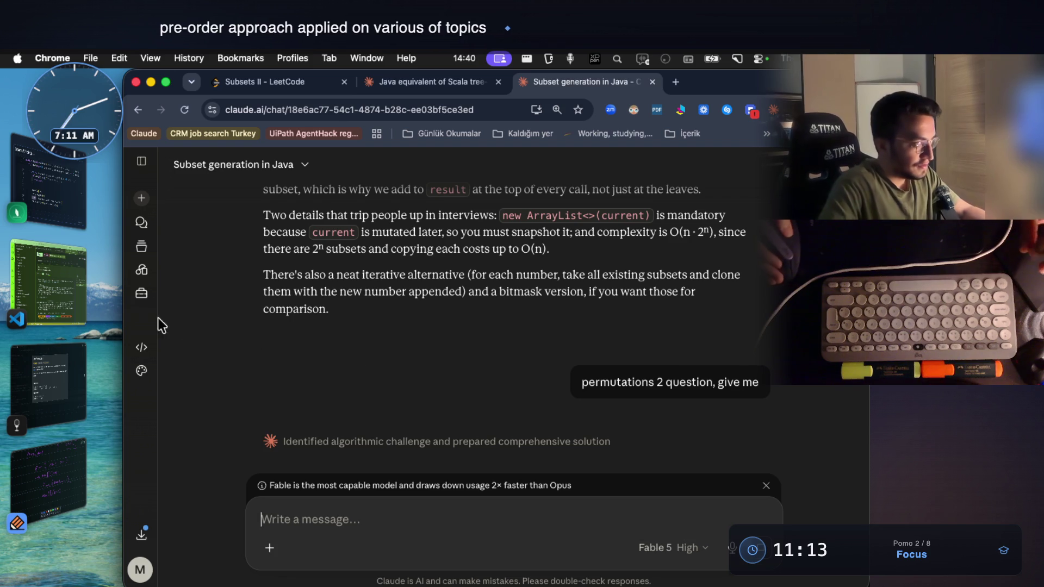
click(67, 295)
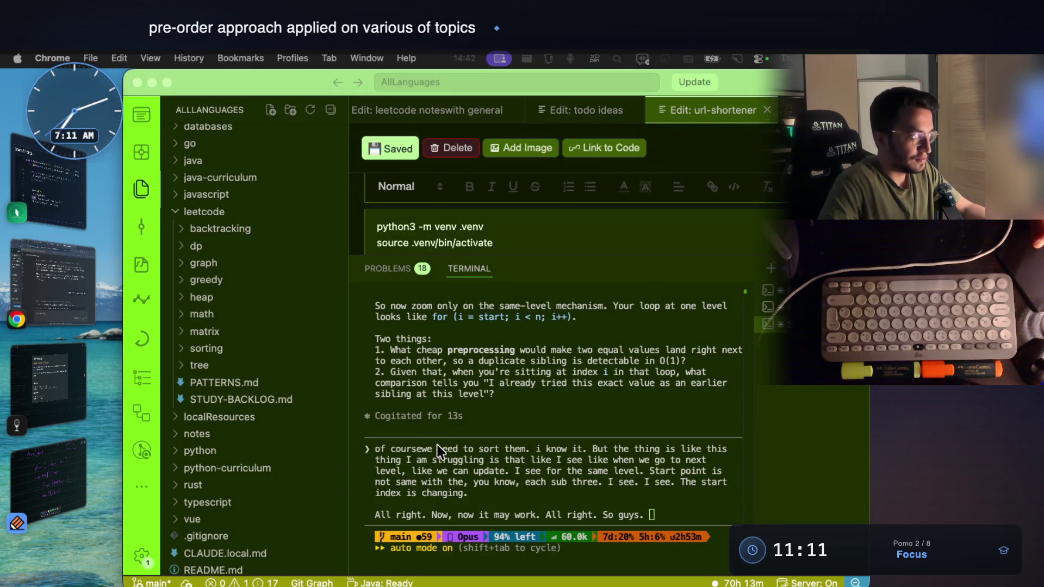
click(32, 273)
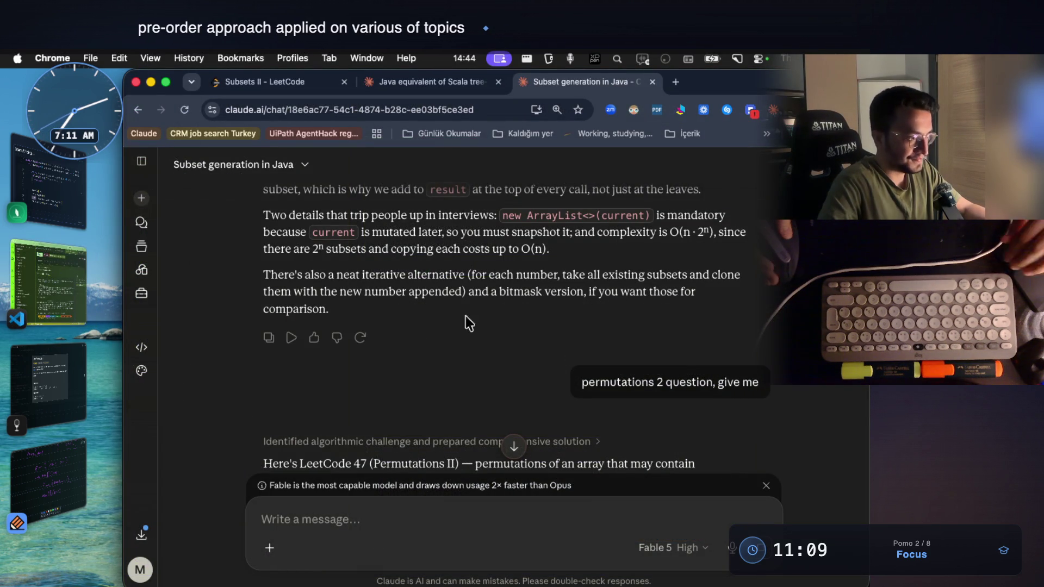
scroll(484, 319, down, 3)
scroll(507, 309, down, 3)
scroll(508, 309, down, 3)
scroll(508, 303, down, 2)
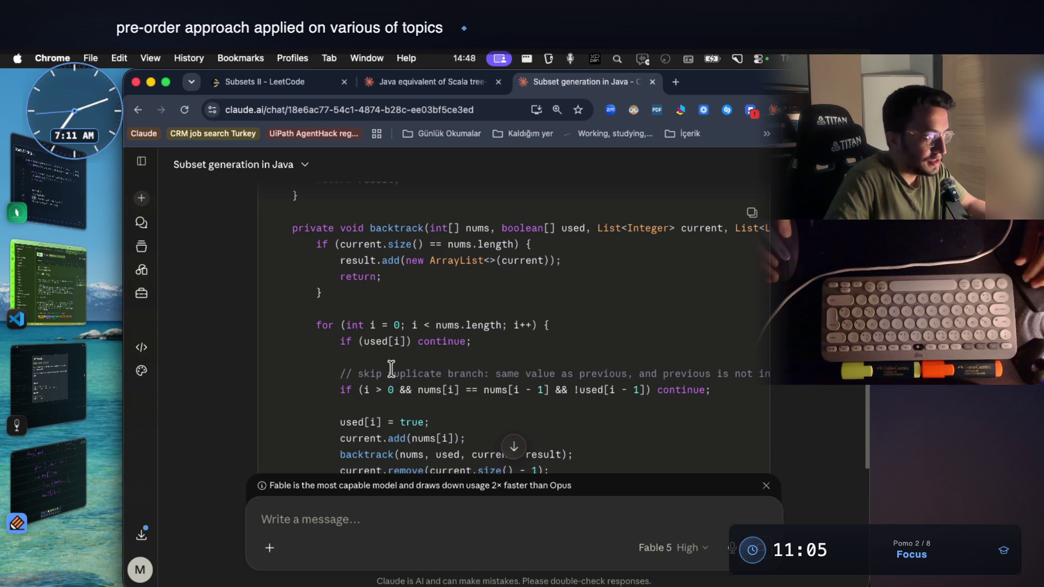
Step: Mark used in the skip check and the used[i] = true and used[i] = false lines of the backtrack loop
double_click(385, 342)
scroll(381, 345, down, 1)
click(381, 345)
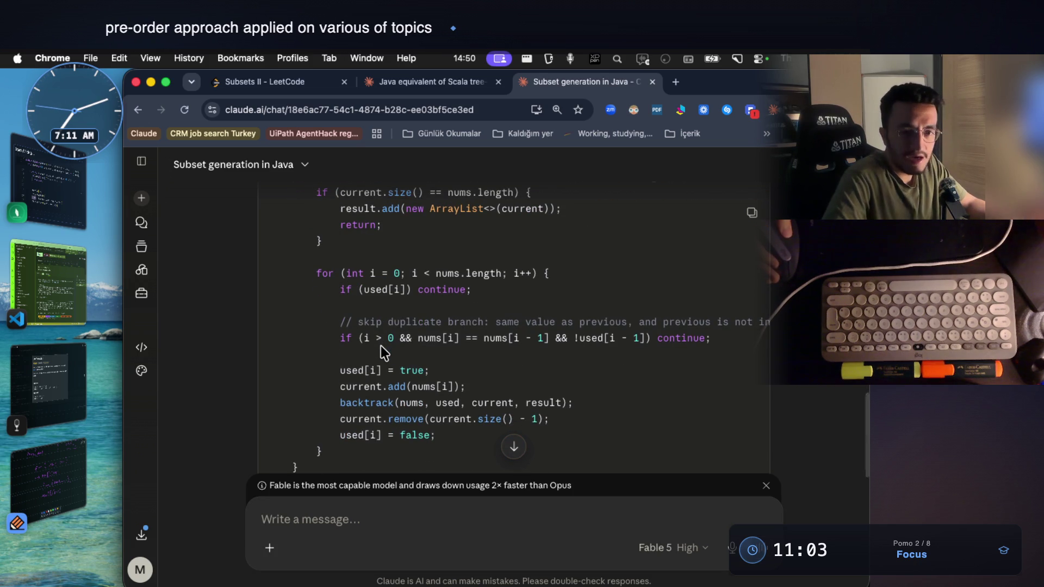
double_click(372, 289)
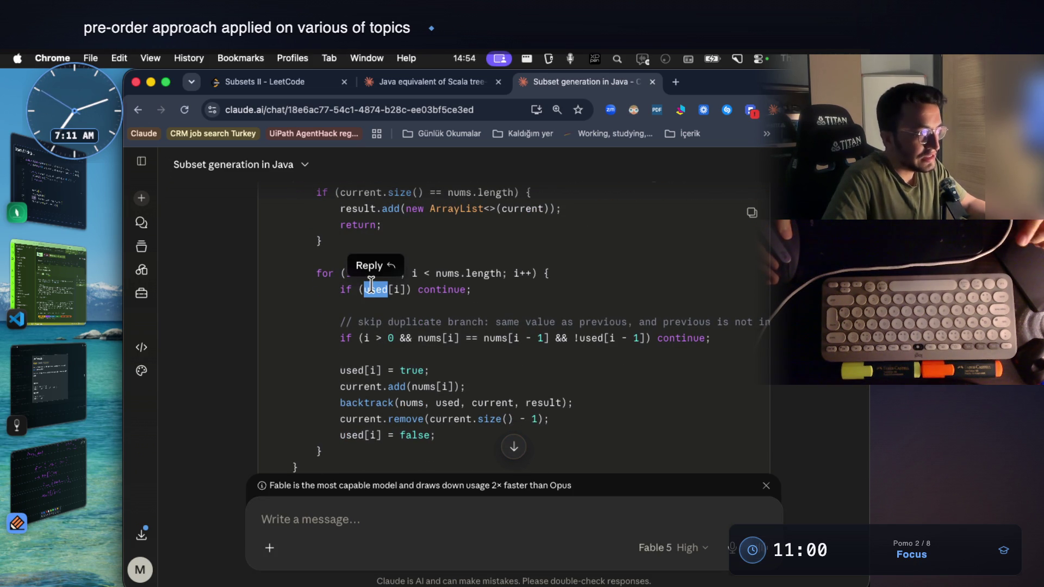
drag(428, 372, 339, 371)
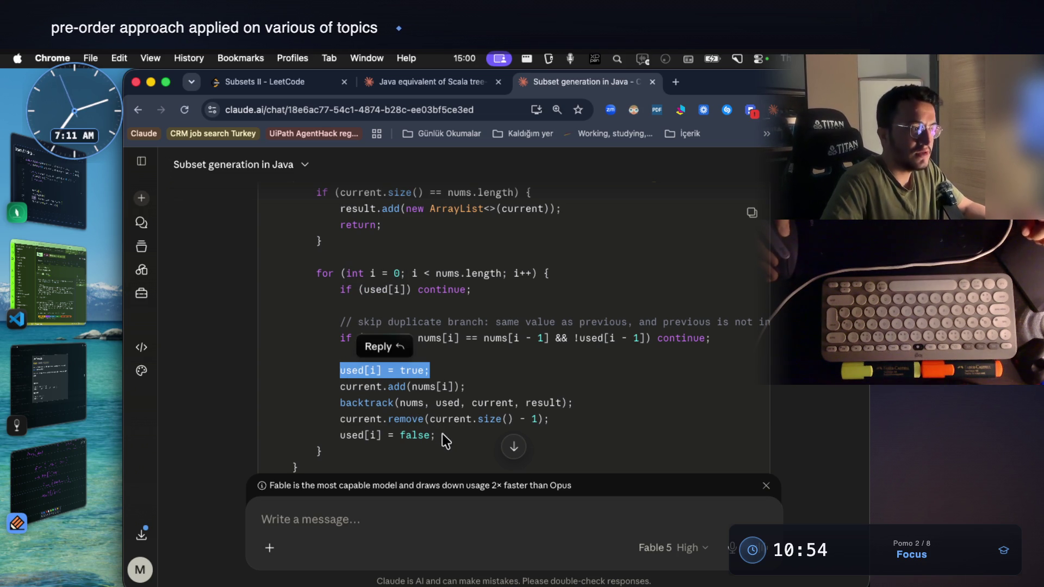
drag(445, 439, 337, 436)
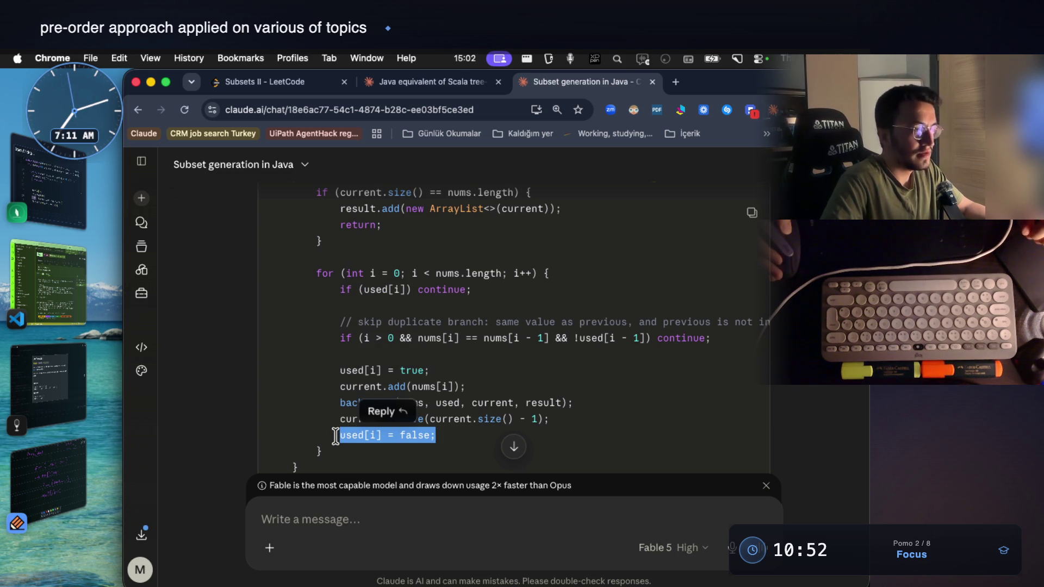
click(359, 436)
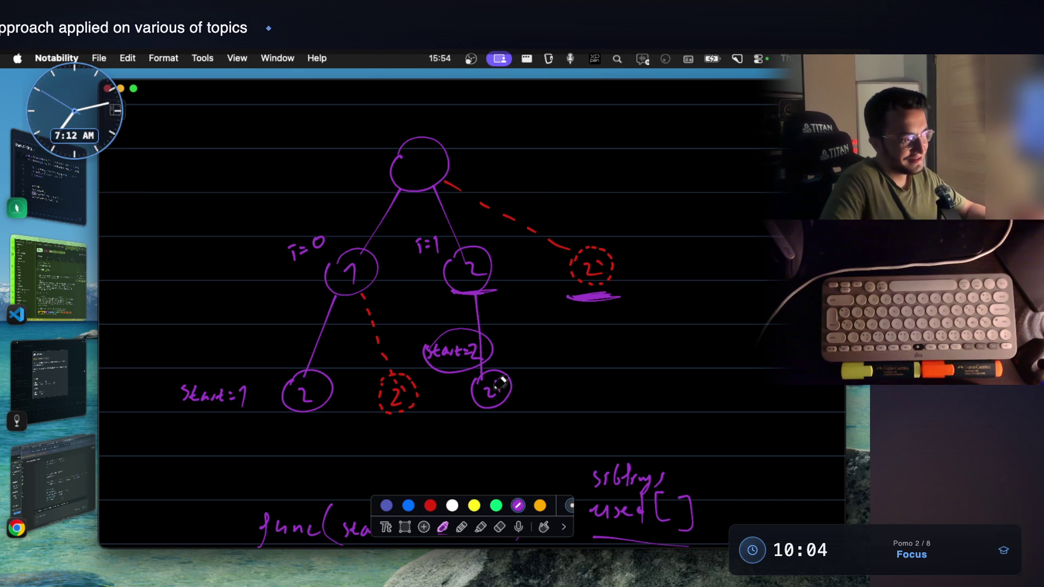
Step: Add a stroke by the 21 node, handwrite 'used[ ]' right of the tree and a downward arrow beside it
drag(500, 380, 499, 399)
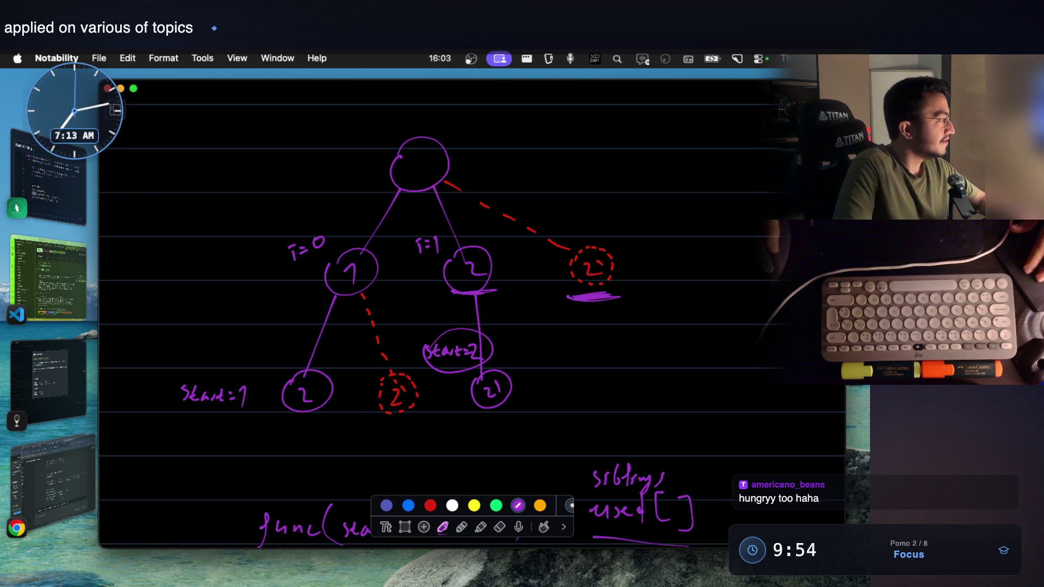
click(114, 109)
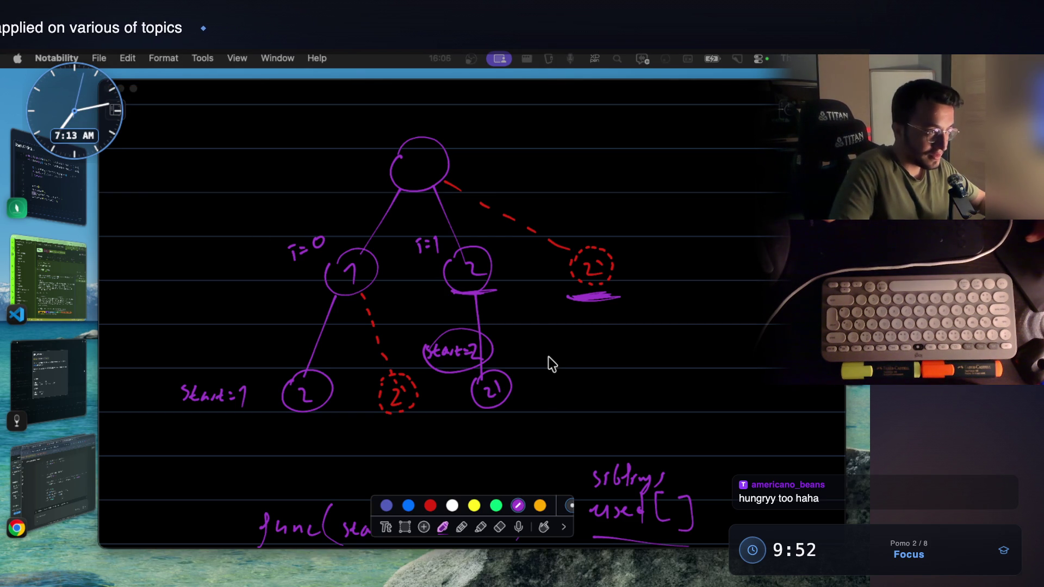
click(584, 351)
drag(577, 347, 605, 357)
mouse_move(609, 353)
mouse_down()
mouse_move(618, 357)
mouse_move(634, 331)
mouse_up()
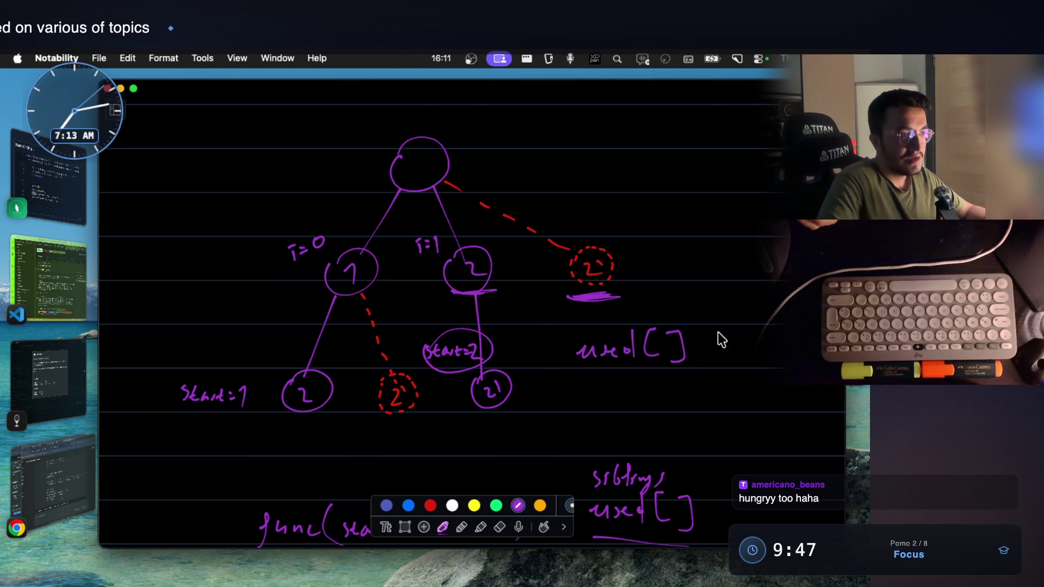
mouse_move(724, 306)
mouse_down()
mouse_move(722, 407)
mouse_move(732, 393)
mouse_up()
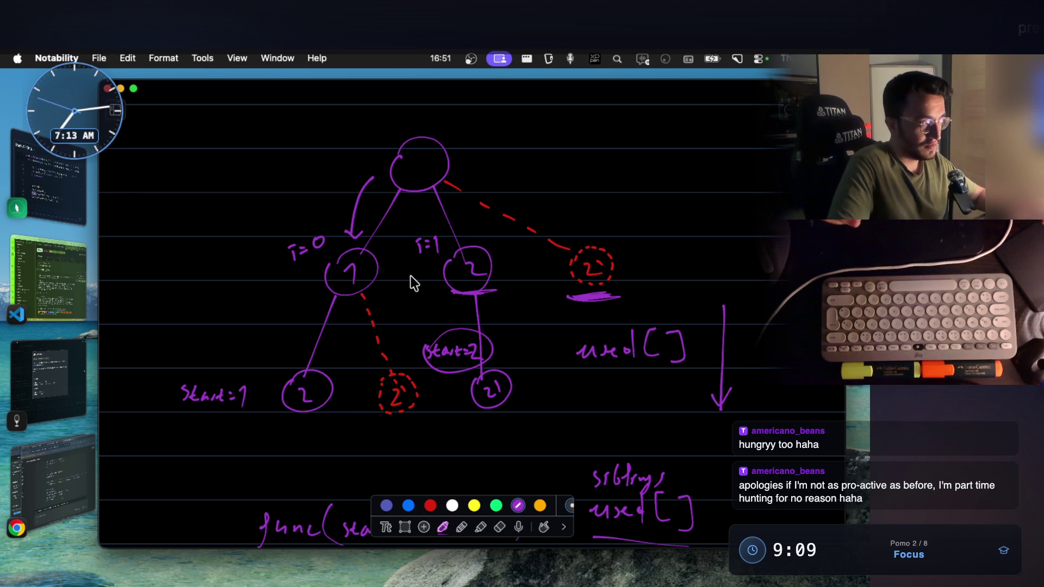
Step: Close the Subsets II image in the notes app to see the marks list, then return to the tree sketch
click(77, 373)
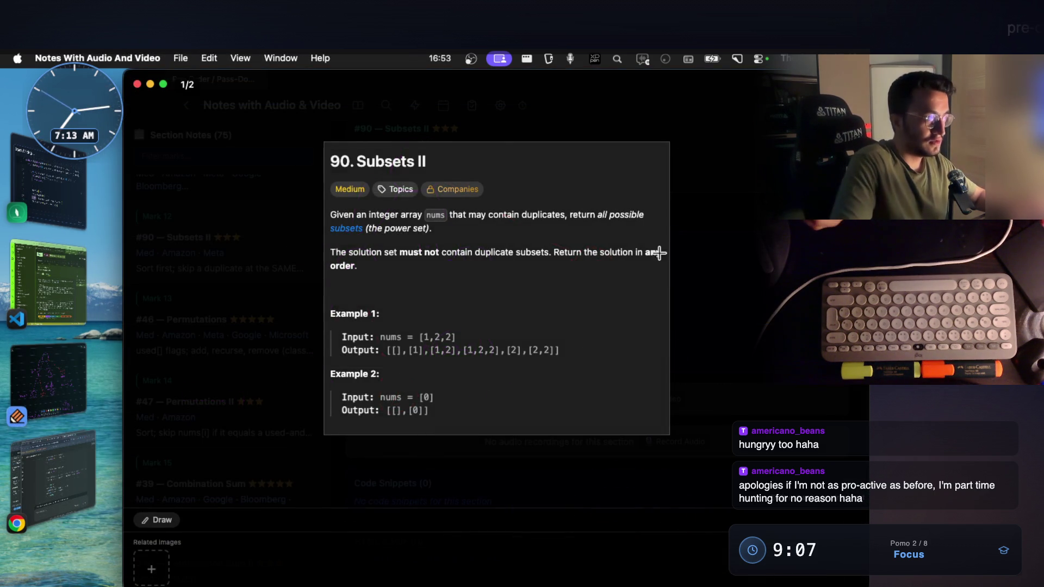
key(Escape)
scroll(625, 298, up, 5)
scroll(612, 327, up, 5)
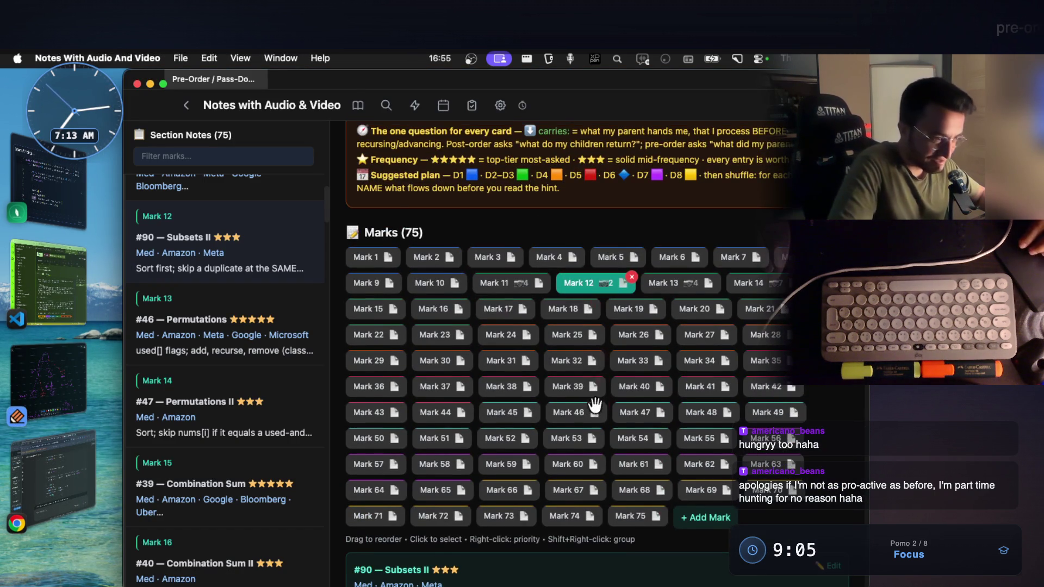
scroll(593, 408, down, 2)
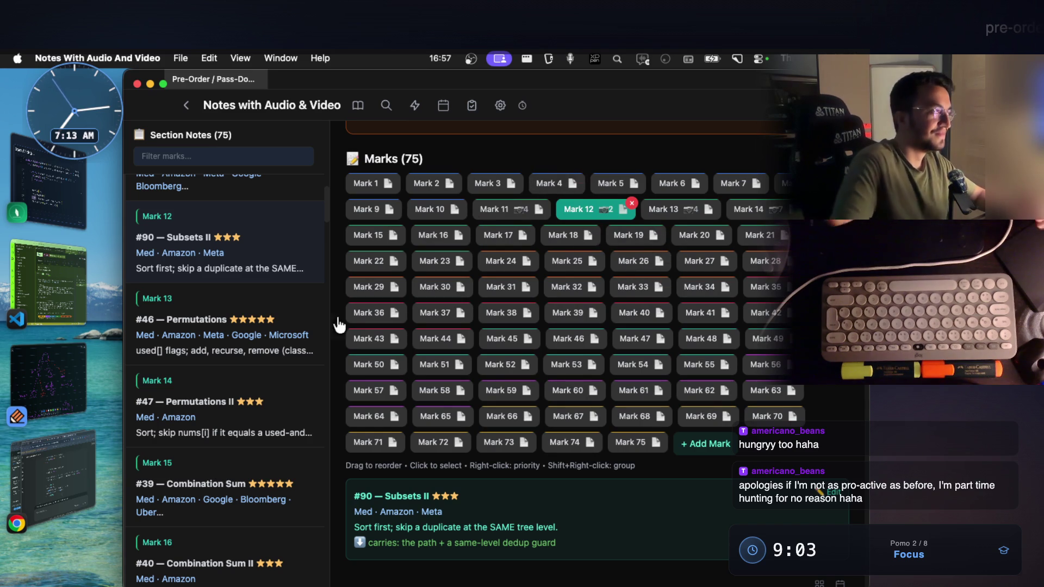
click(68, 375)
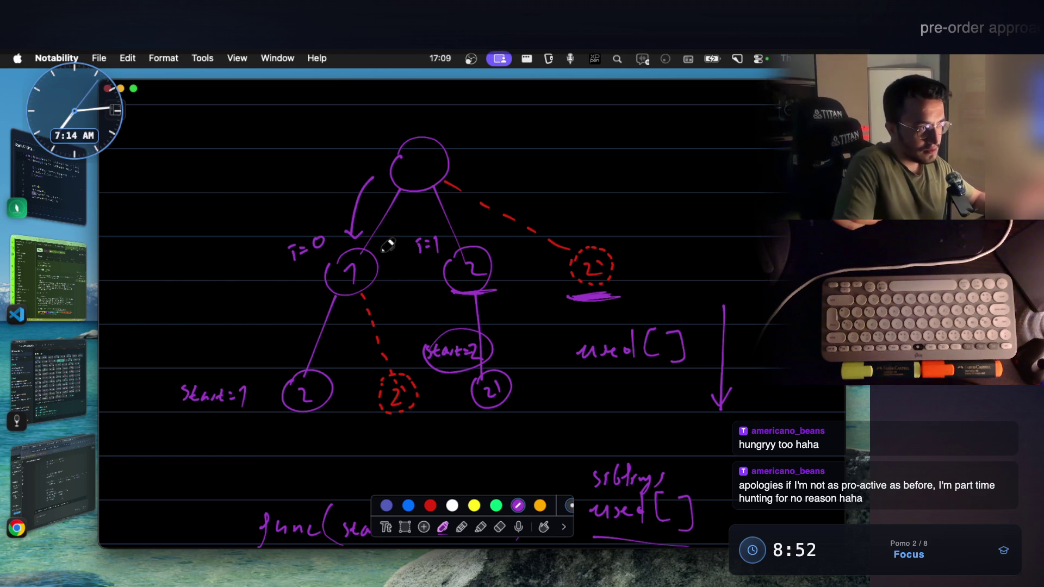
Step: Draw a purple return arrow from node 1 up to the root, then bring Claude's code back
drag(394, 239, 422, 206)
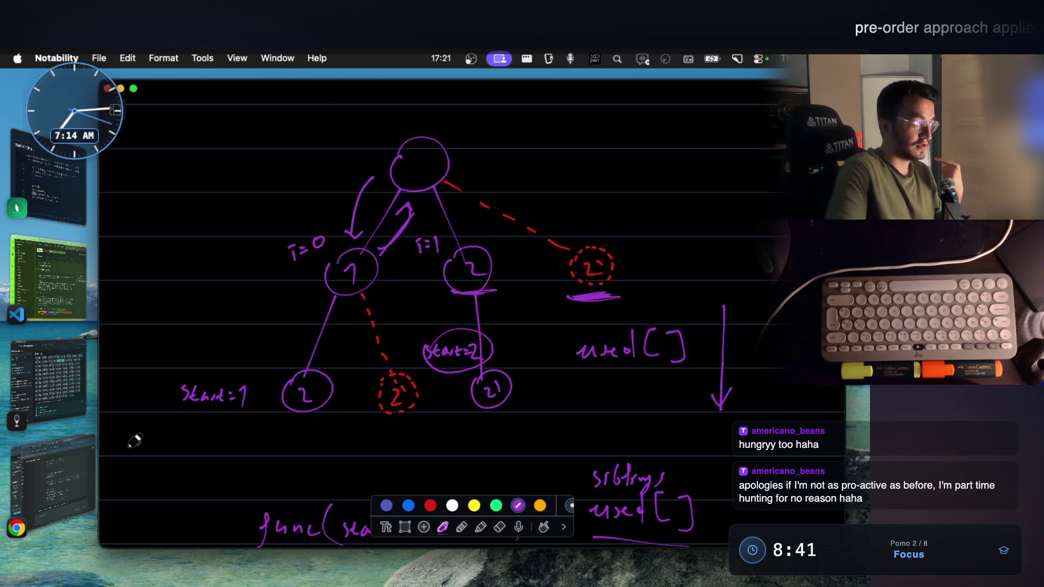
click(58, 469)
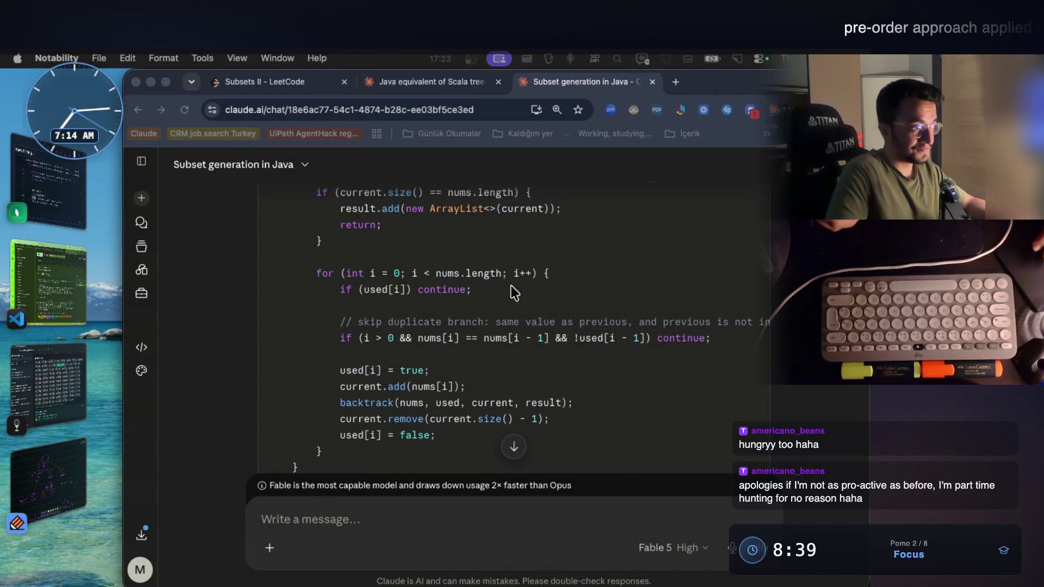
Step: Mark the choose, recurse and un-choose lines from used[i] = true to used[i] = false, then return to the tree
drag(446, 435, 345, 370)
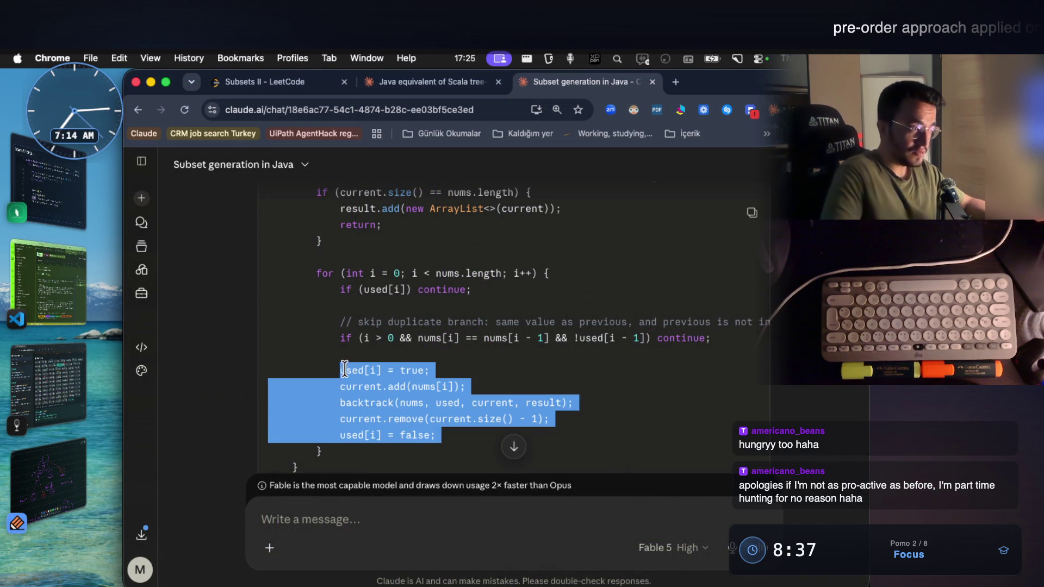
click(421, 418)
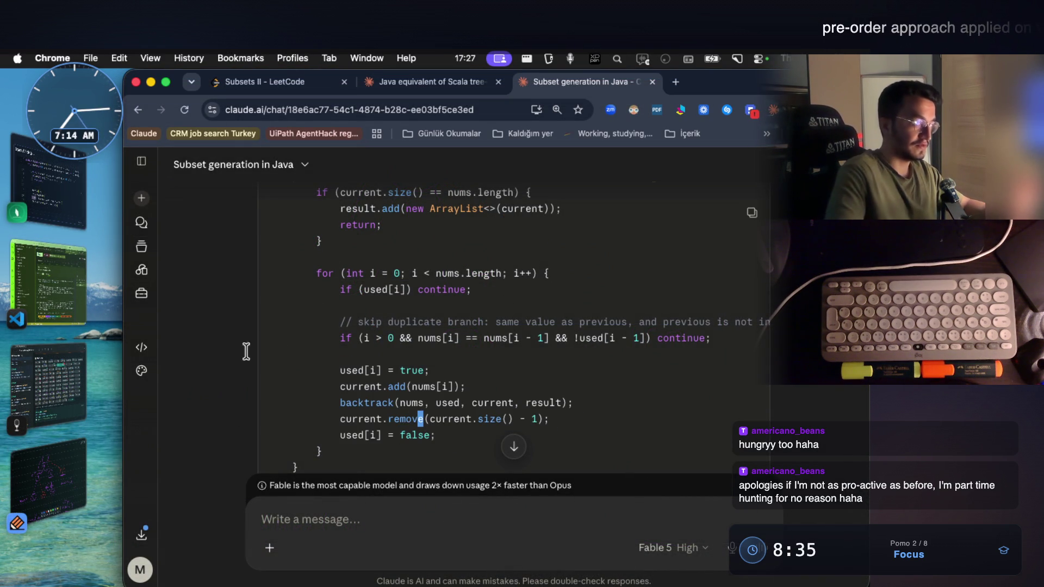
click(65, 478)
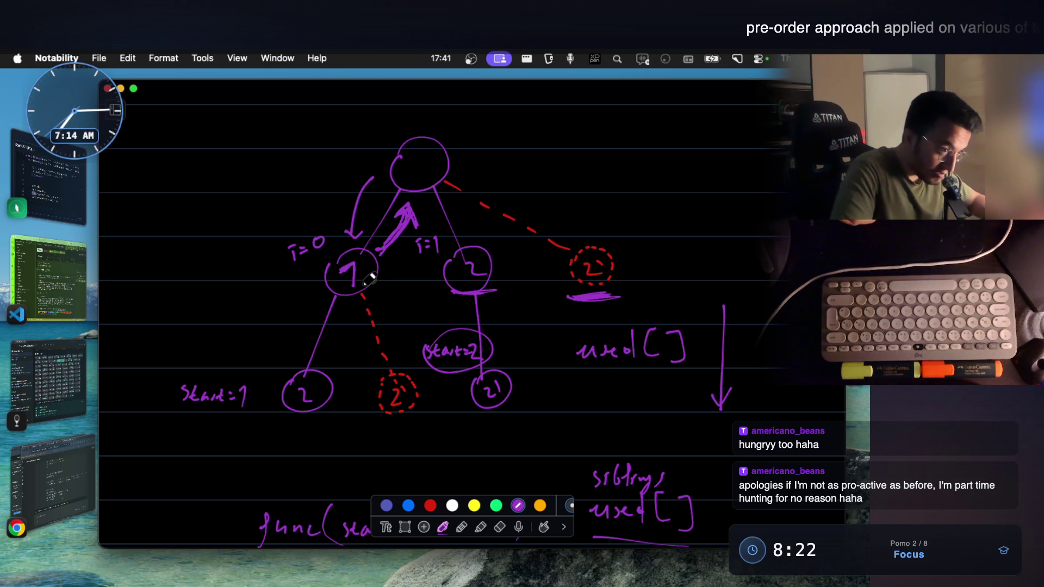
Step: Underline the used[ ] label and draw a new root branch to a node at the far right
drag(602, 372, 628, 371)
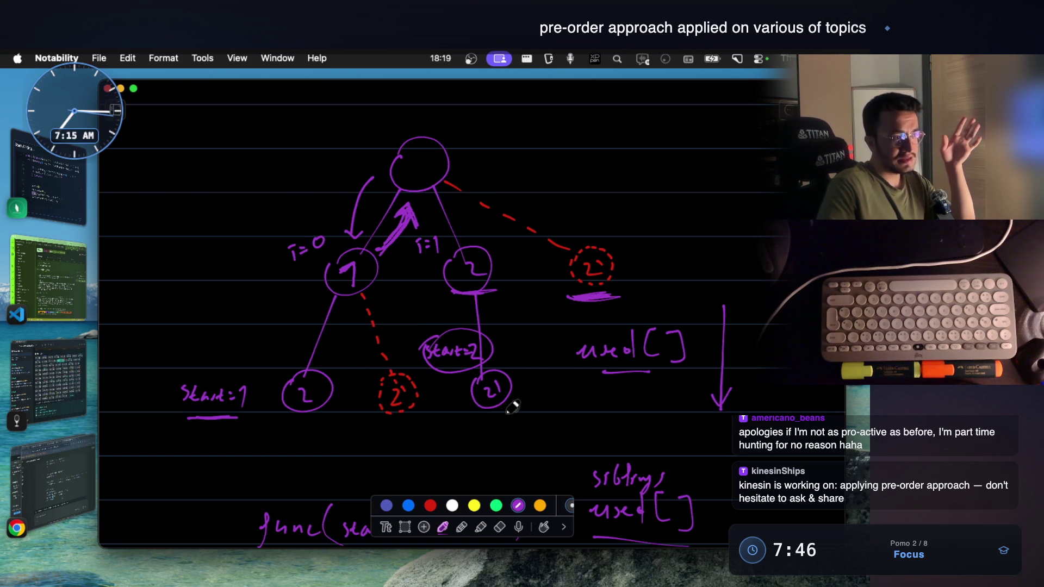
drag(602, 373, 666, 373)
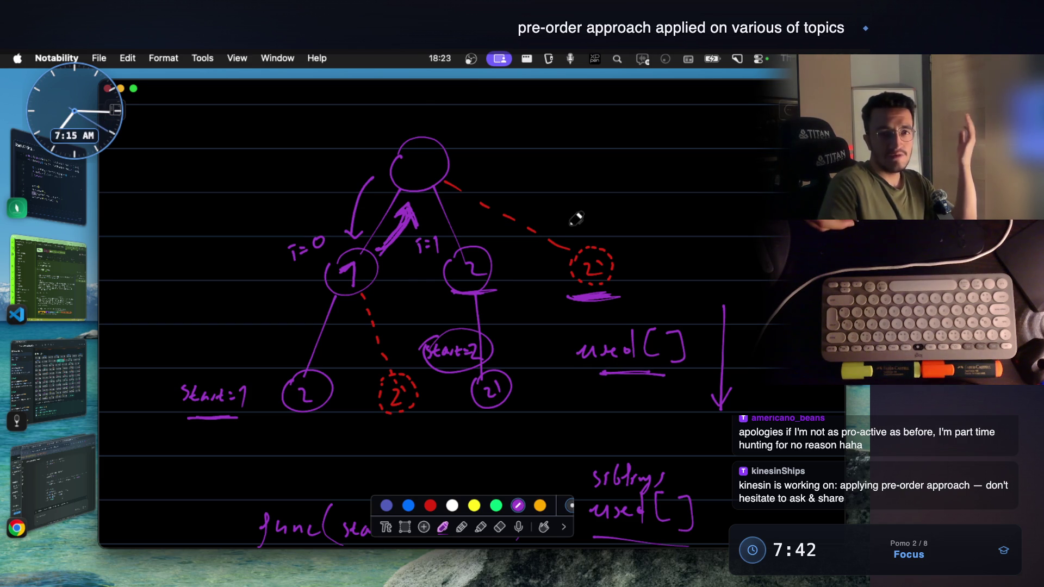
mouse_move(472, 173)
mouse_down()
mouse_move(674, 239)
mouse_move(667, 246)
mouse_move(680, 245)
mouse_move(687, 270)
mouse_up()
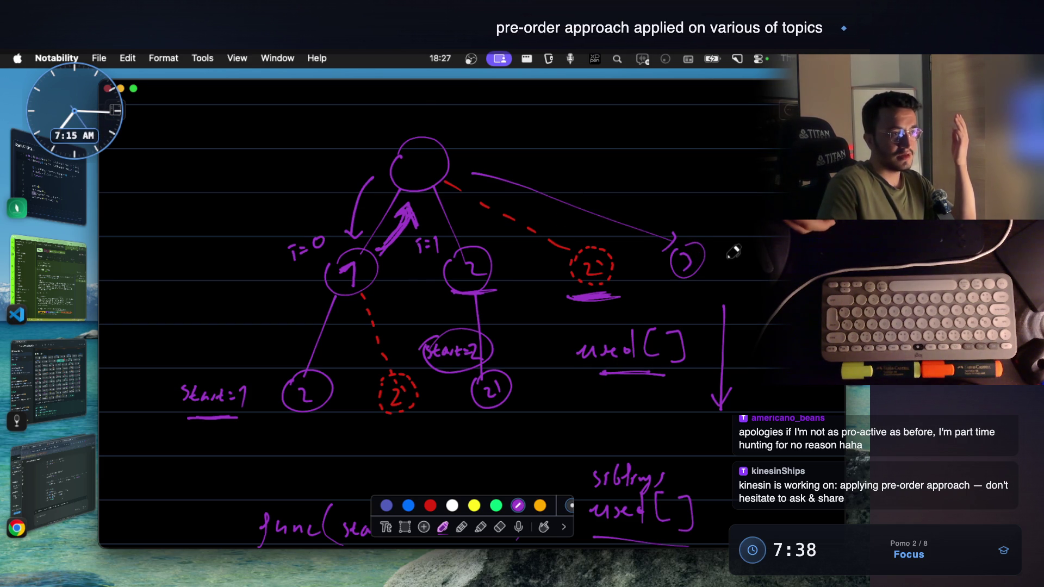
drag(762, 246, 769, 250)
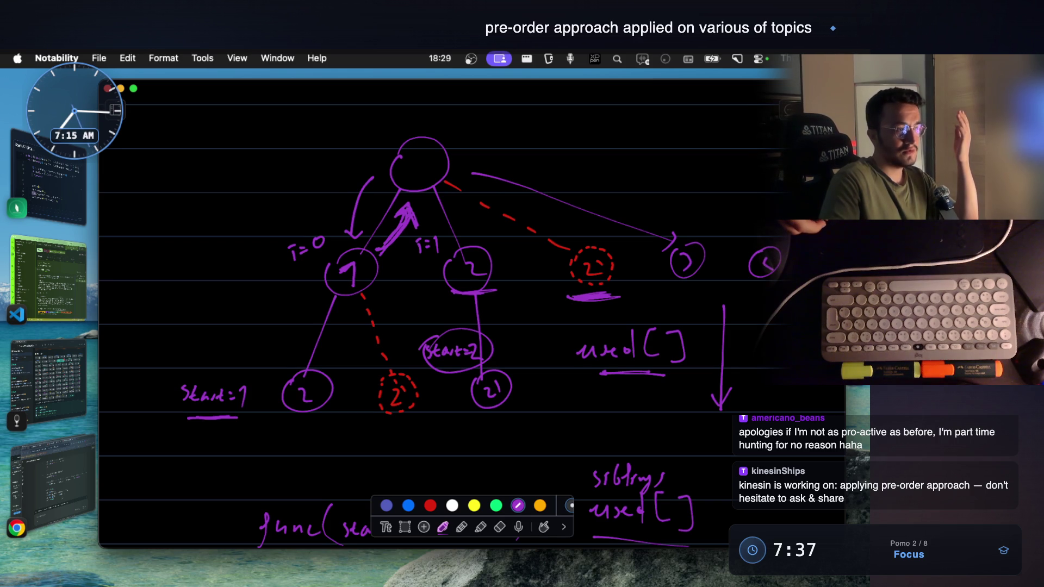
Step: Draw two lines fanning down from the i=1 node and write a row of 2s at the top right
drag(482, 296, 529, 371)
drag(490, 295, 562, 376)
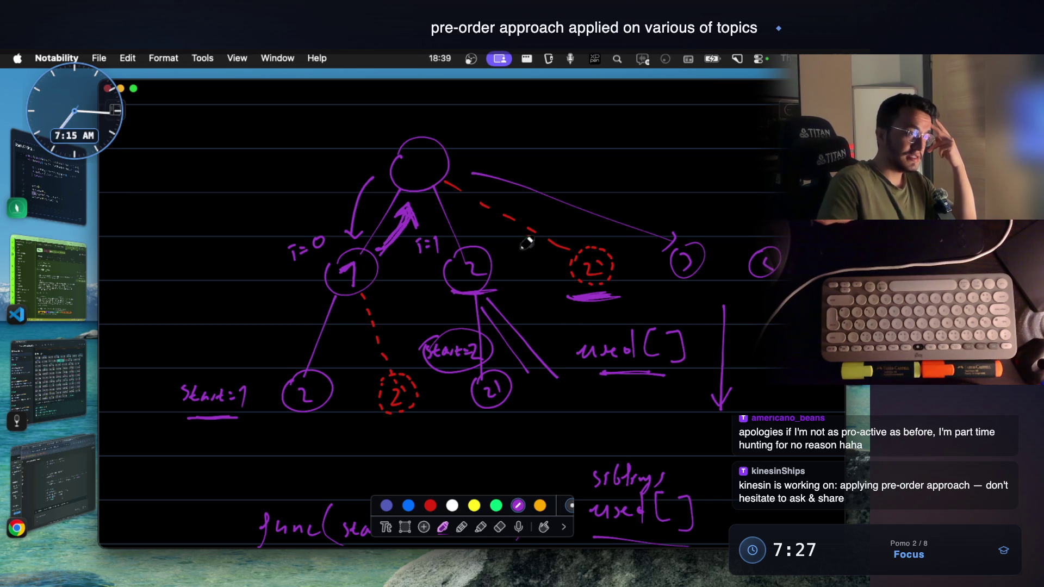
mouse_move(540, 157)
mouse_down()
mouse_move(575, 177)
mouse_move(715, 172)
mouse_up()
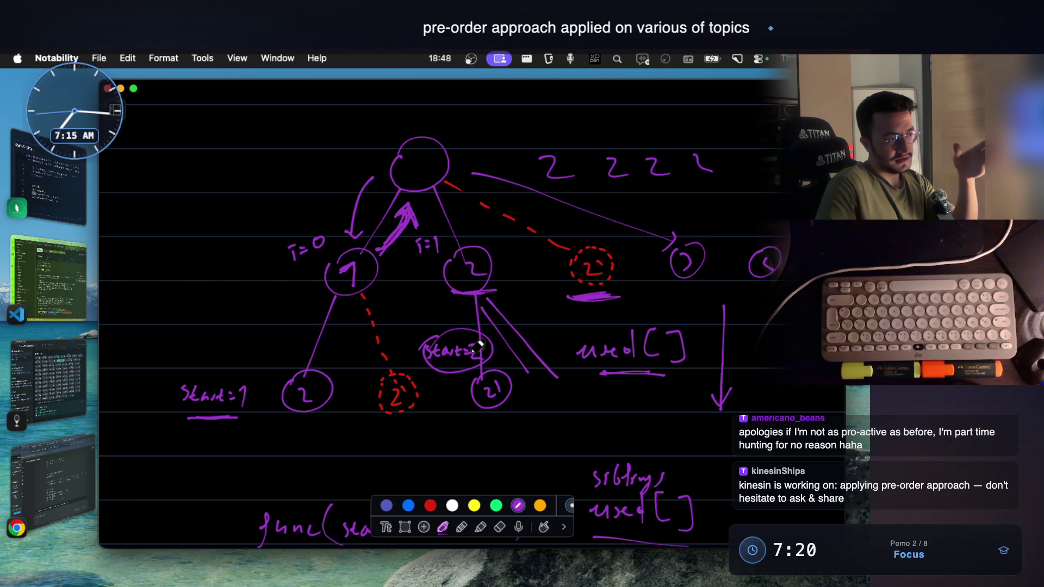
Step: Correct the label to Start=2, underline the second 2, draw a curved arrow by start=2 and circle used[ ]
drag(473, 349, 493, 347)
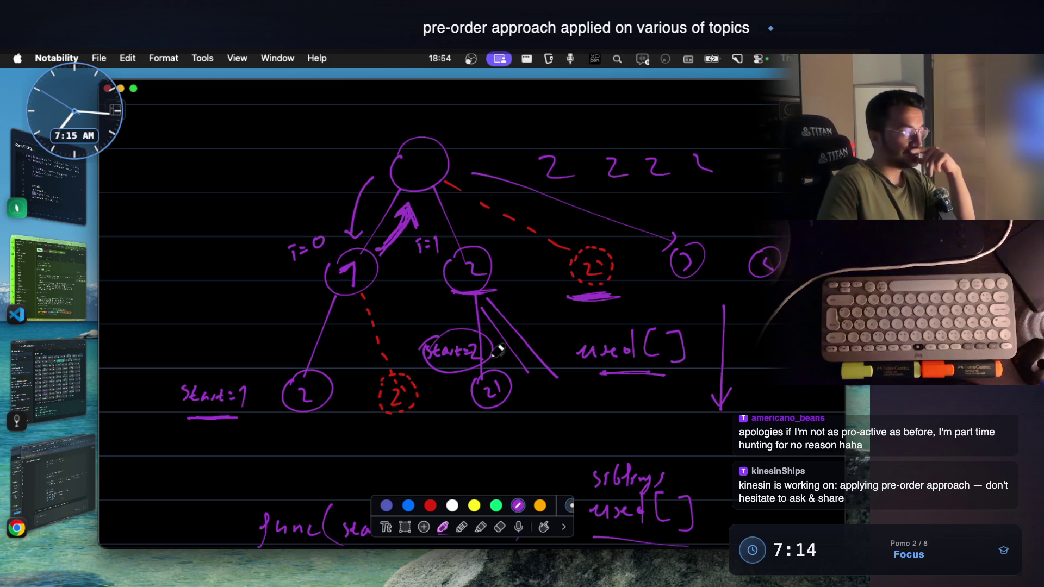
mouse_move(606, 193)
mouse_down()
mouse_move(672, 193)
mouse_move(714, 172)
mouse_move(711, 184)
mouse_up()
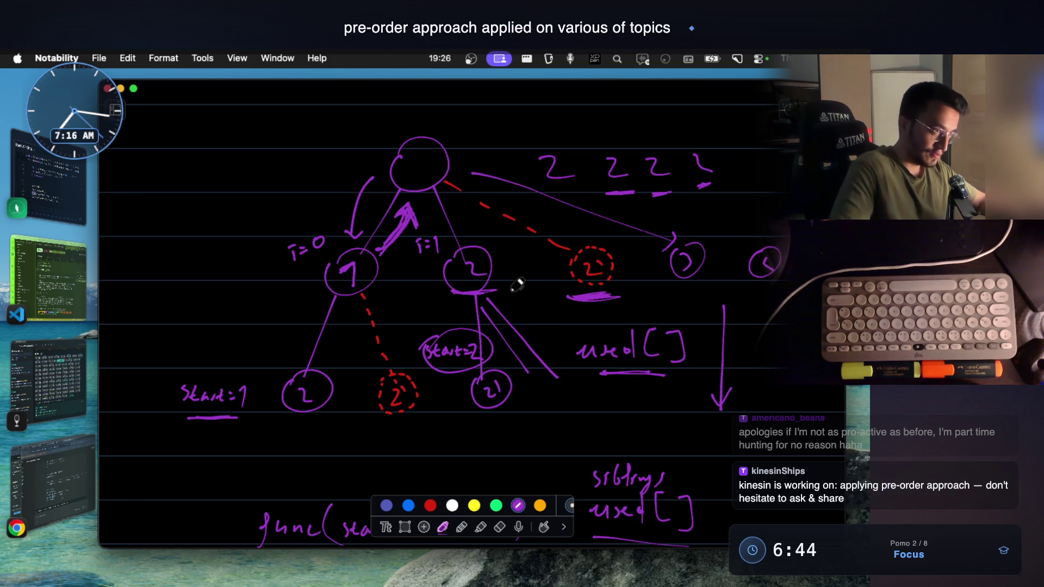
drag(535, 379, 521, 285)
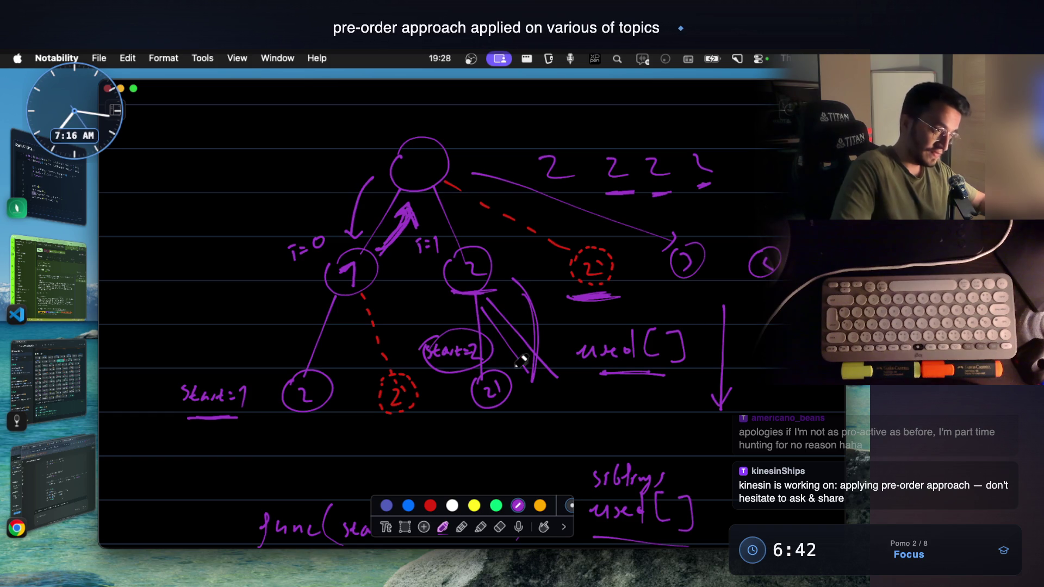
drag(588, 326, 604, 309)
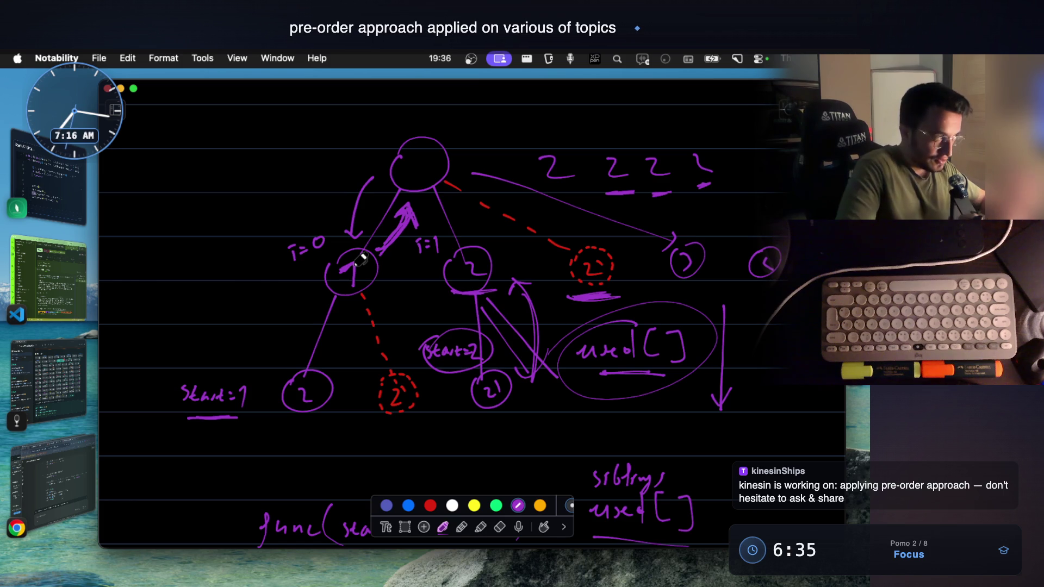
click(81, 279)
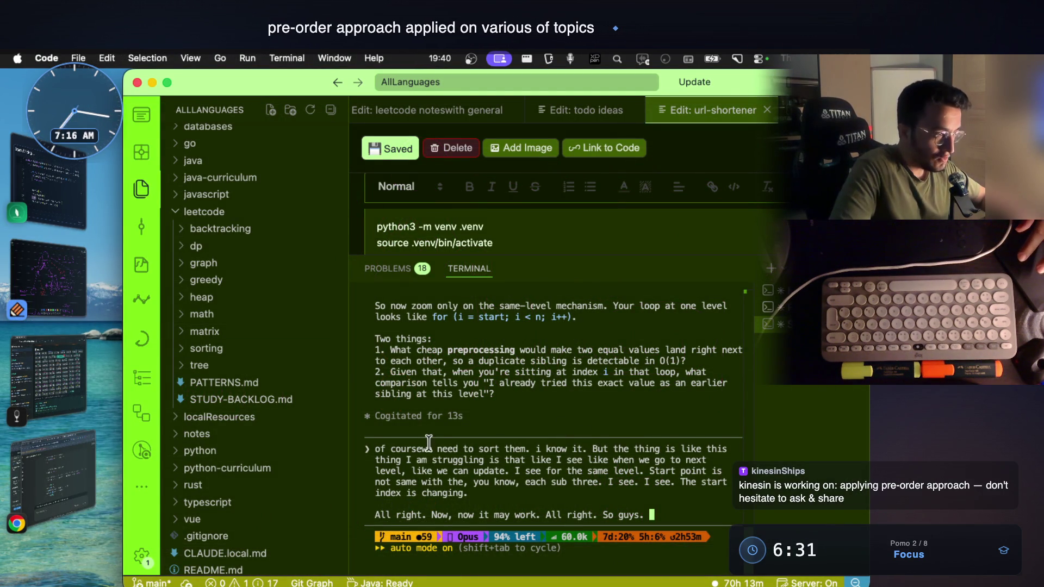
Step: Highlight the sorting message, dictate a reply about sorting and the start index, then return to the Notability tree
drag(426, 449, 675, 497)
click(674, 497)
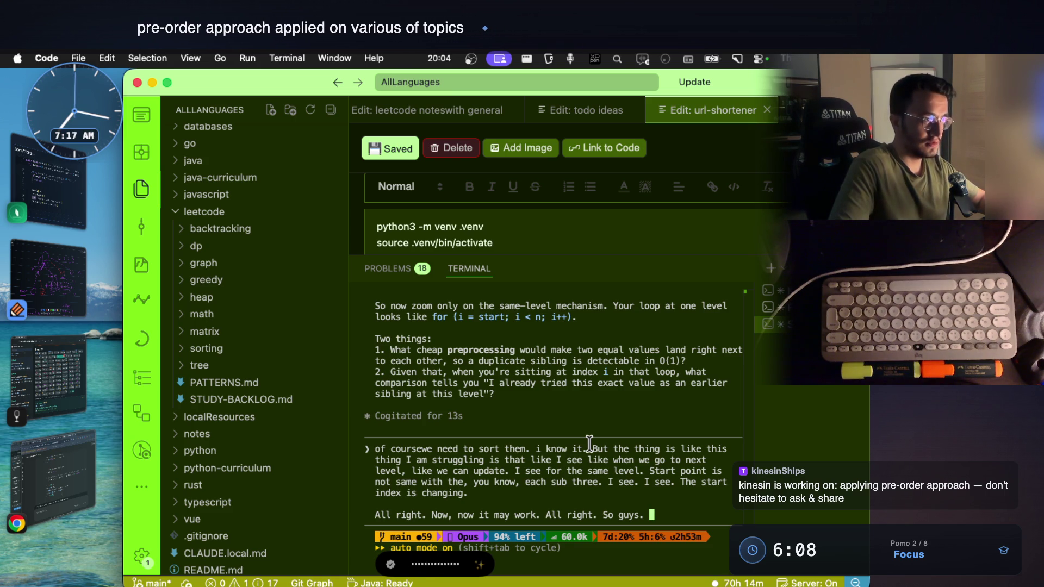
scroll(500, 387, up, 3)
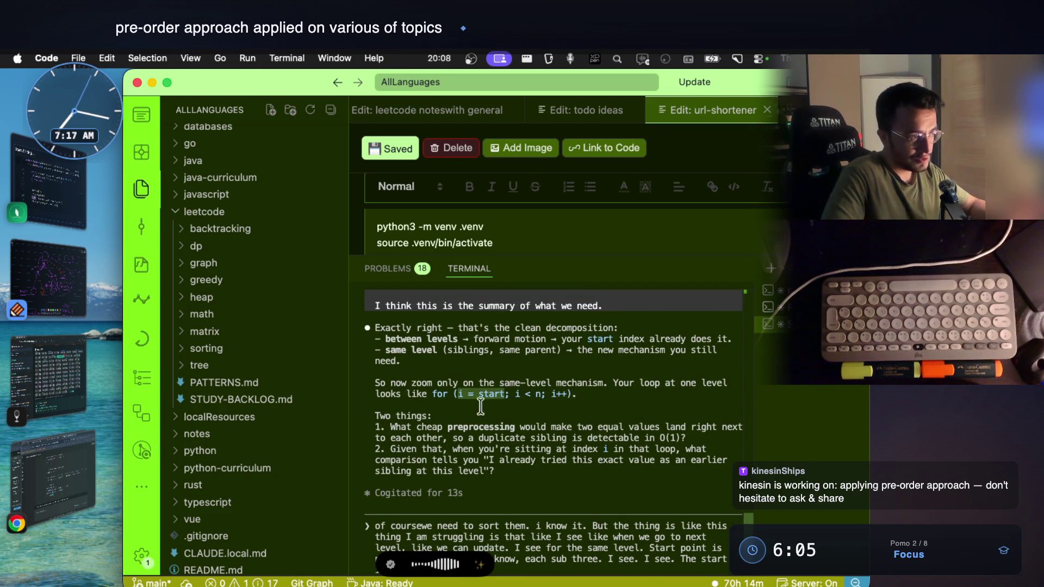
click(52, 286)
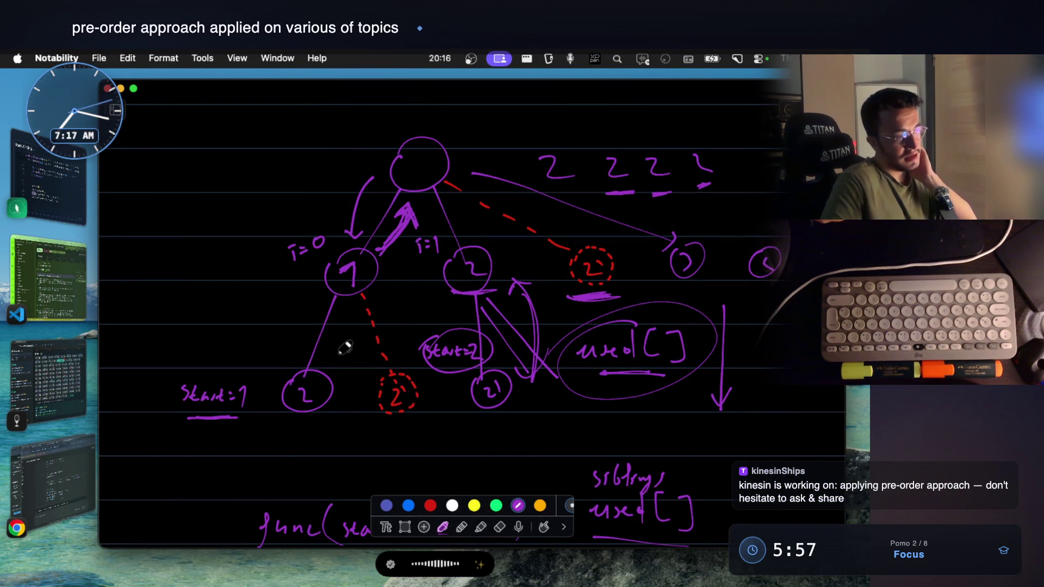
Step: Label the left branch 'level-2', stroke under the circled used[], then return to the assistant chat
drag(166, 333, 170, 359)
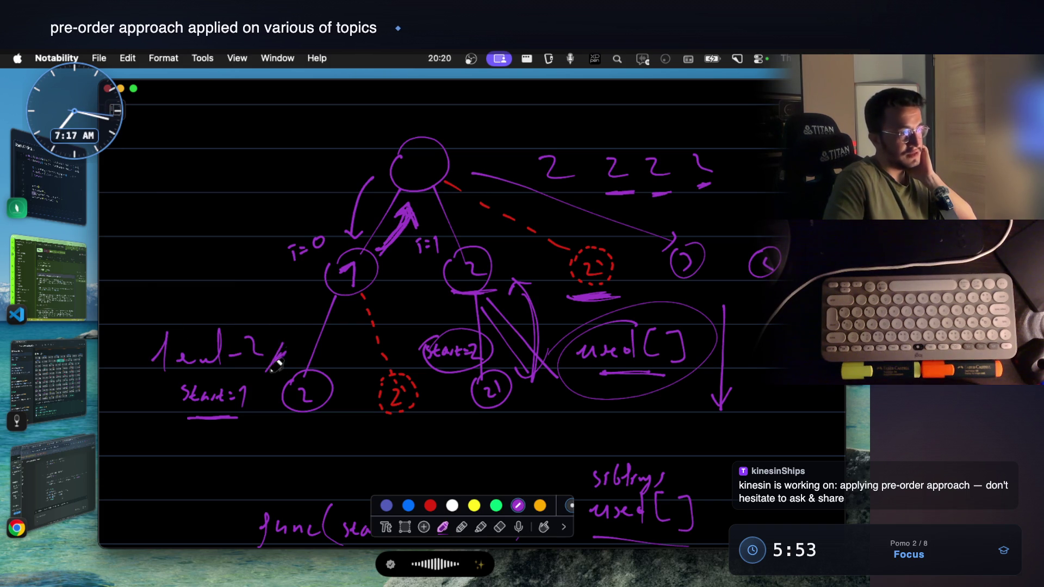
drag(628, 403, 703, 372)
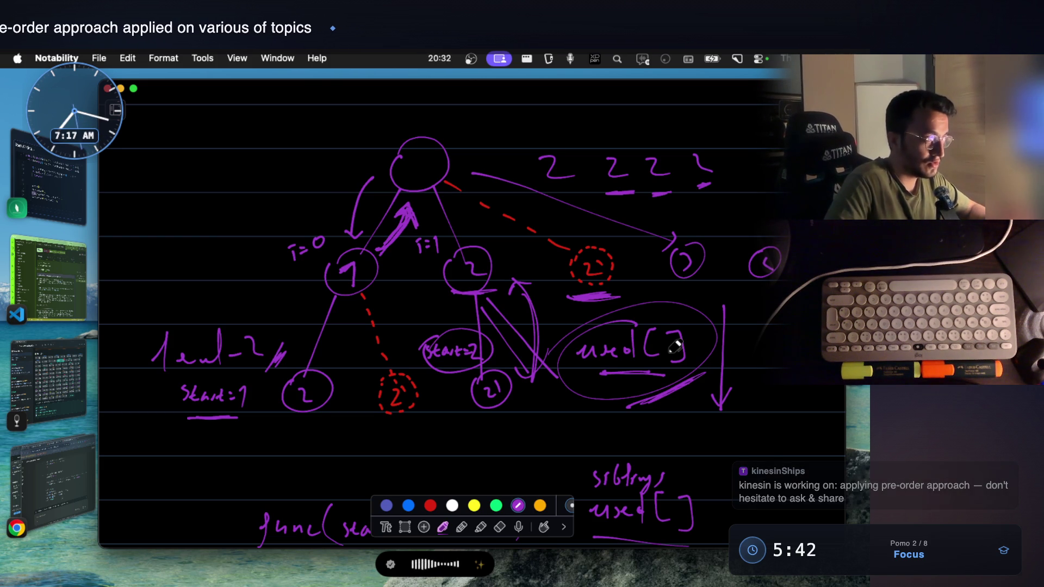
click(44, 275)
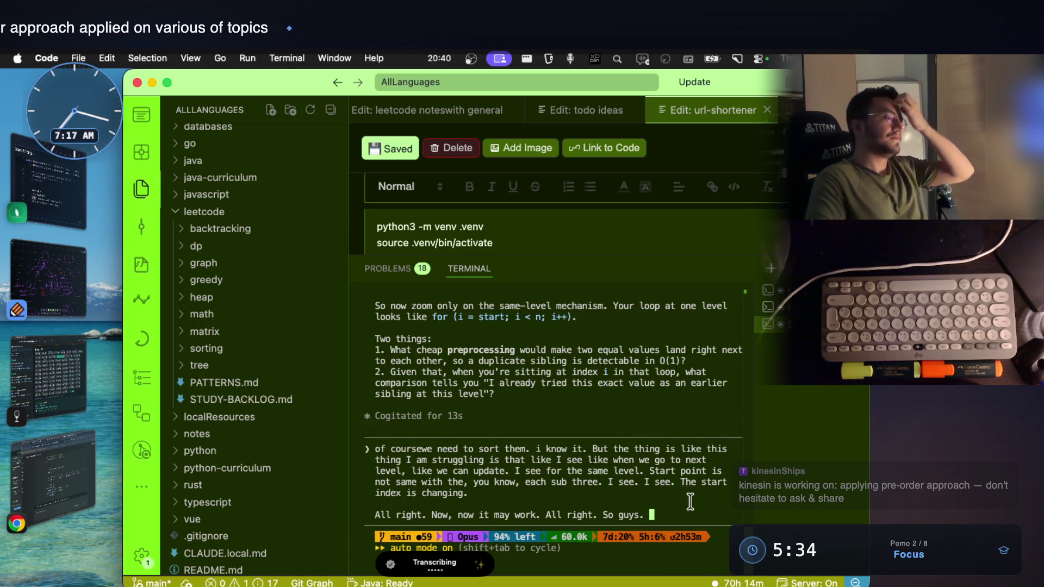
Step: Send the dictated message and highlight the reply's points on forward motion and sorting plus comparing neighbors
key(Return)
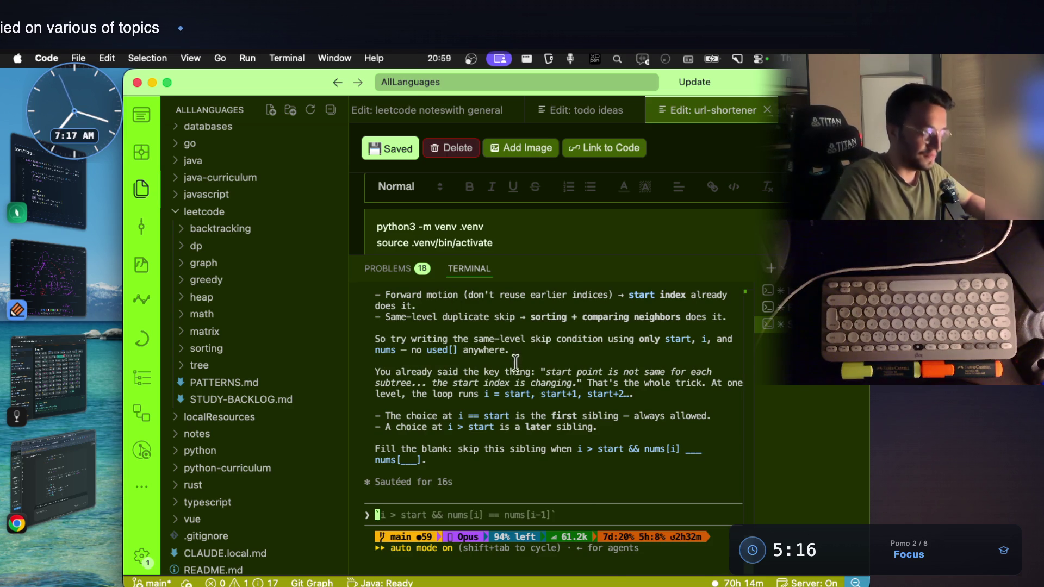
scroll(487, 376, up, 5)
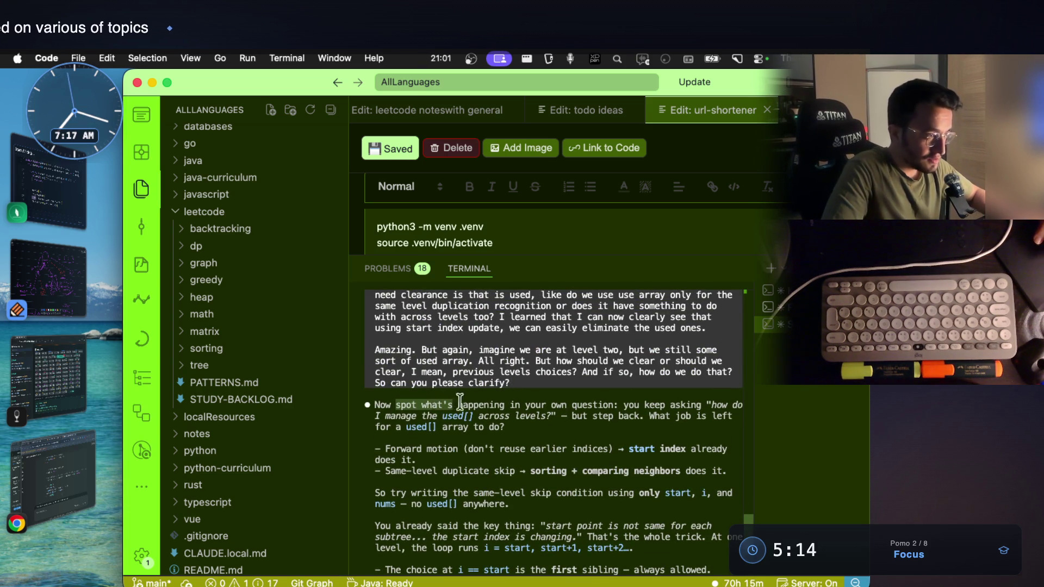
drag(549, 404, 691, 400)
double_click(408, 417)
drag(488, 417, 733, 416)
click(391, 430)
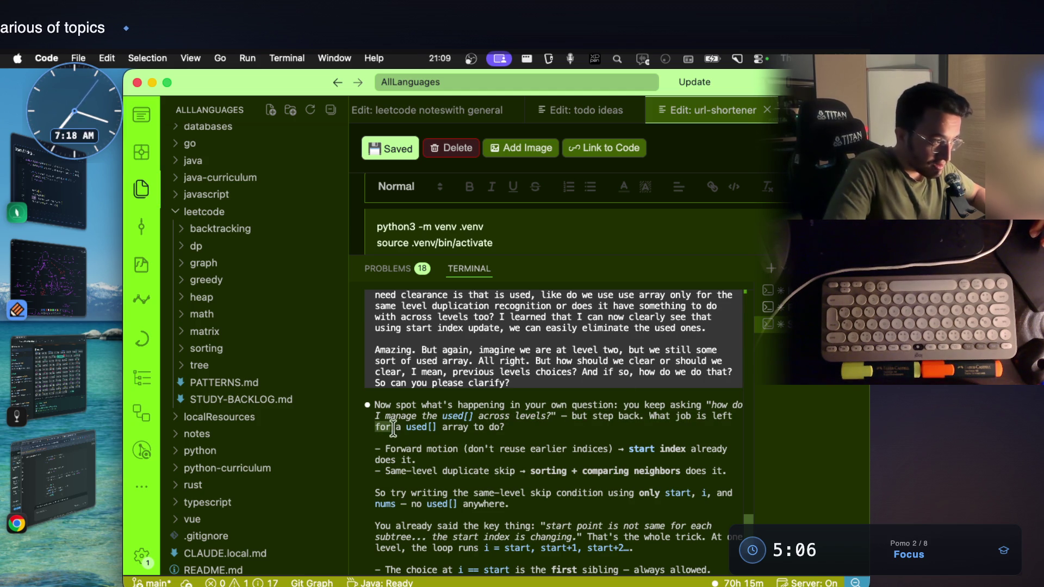
drag(391, 427, 504, 427)
drag(385, 416, 581, 418)
click(495, 412)
drag(490, 416, 609, 416)
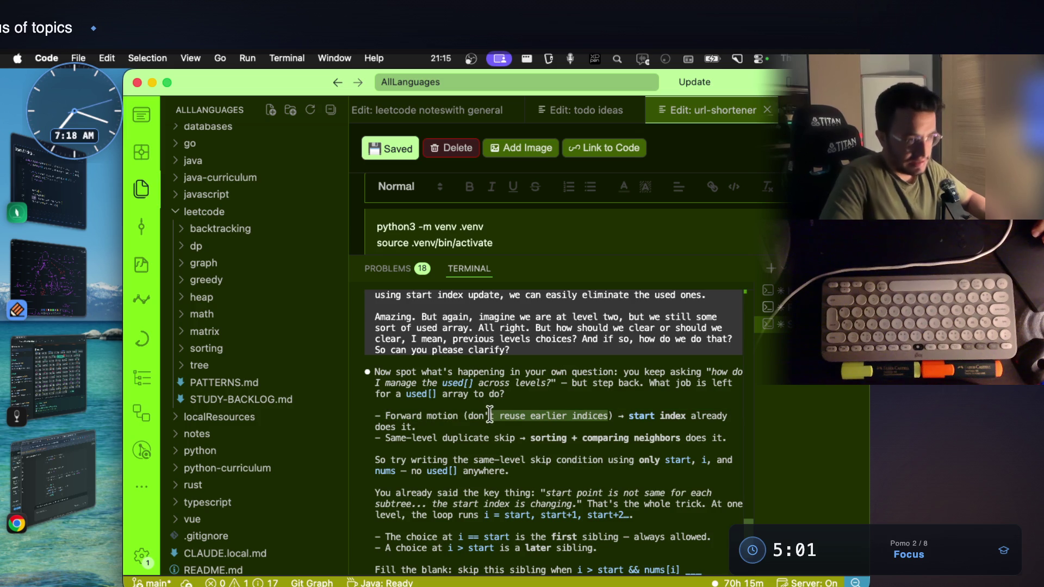
click(438, 438)
drag(437, 438, 697, 433)
click(696, 432)
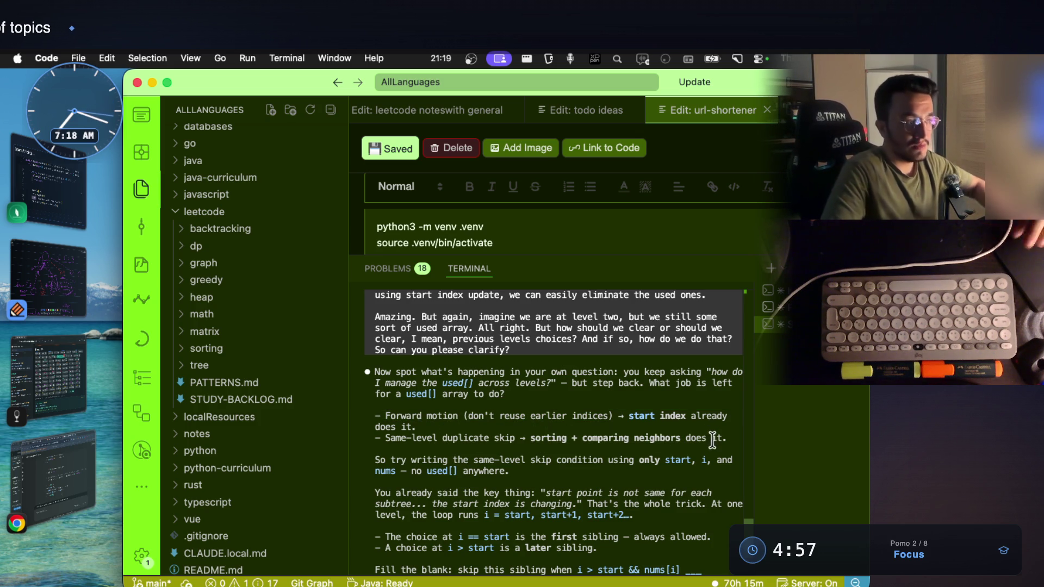
Step: Capture the two key reply lines as an image and add it to the Subsets II note's Images
drag(371, 411, 727, 438)
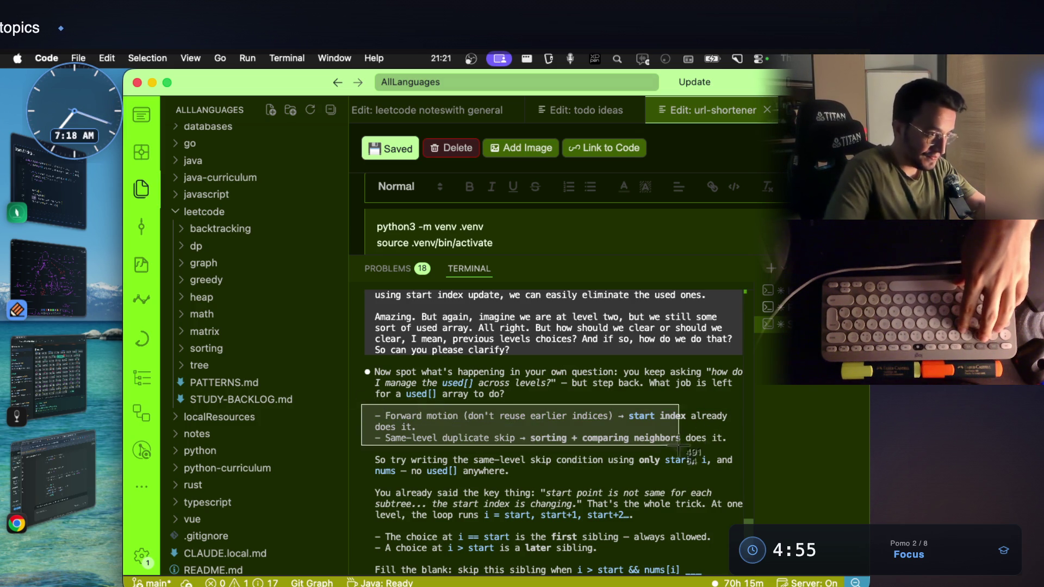
click(726, 438)
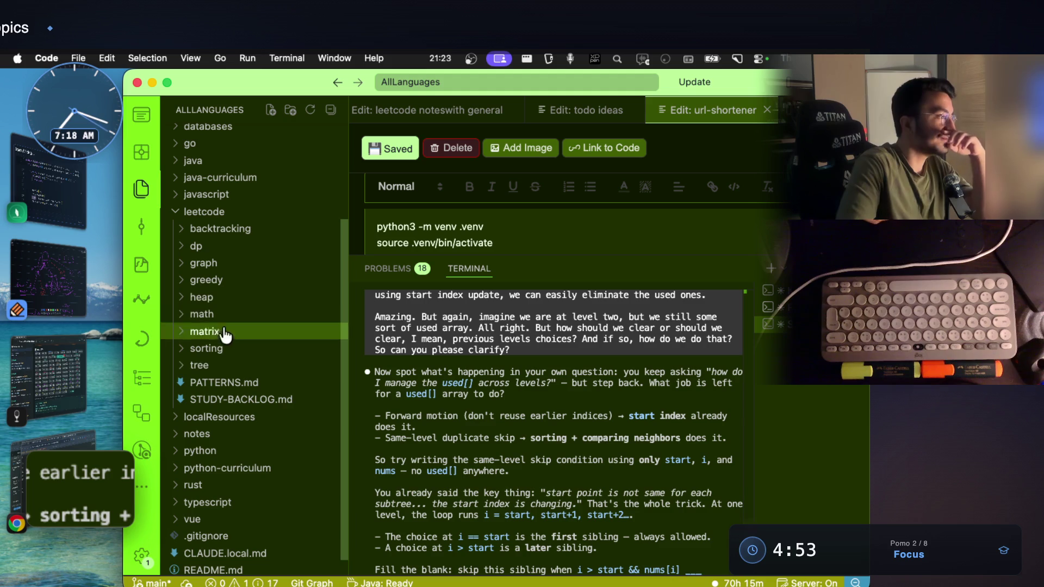
click(58, 373)
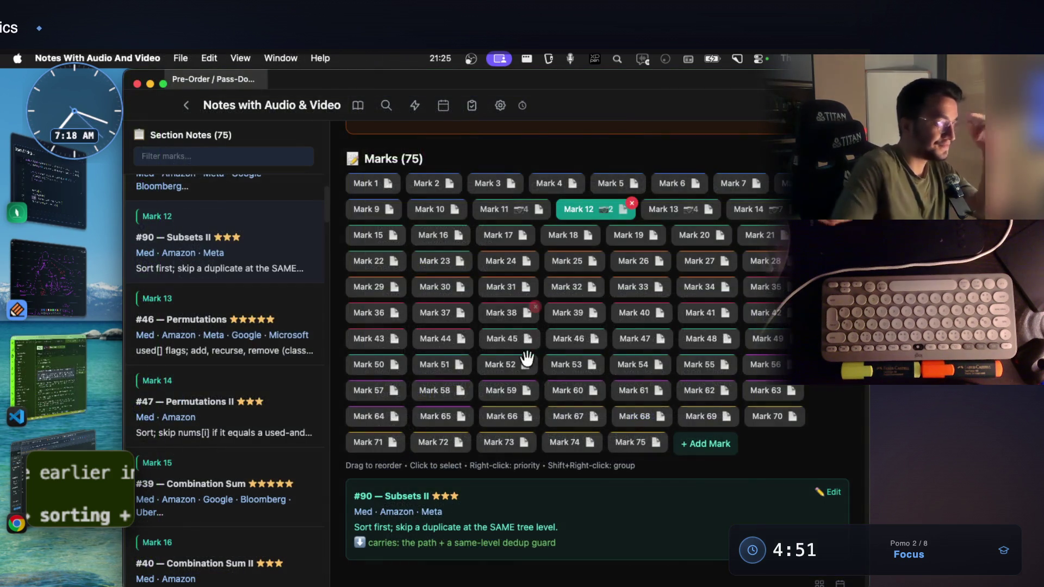
scroll(589, 423, down, 2)
scroll(589, 422, down, 3)
click(590, 422)
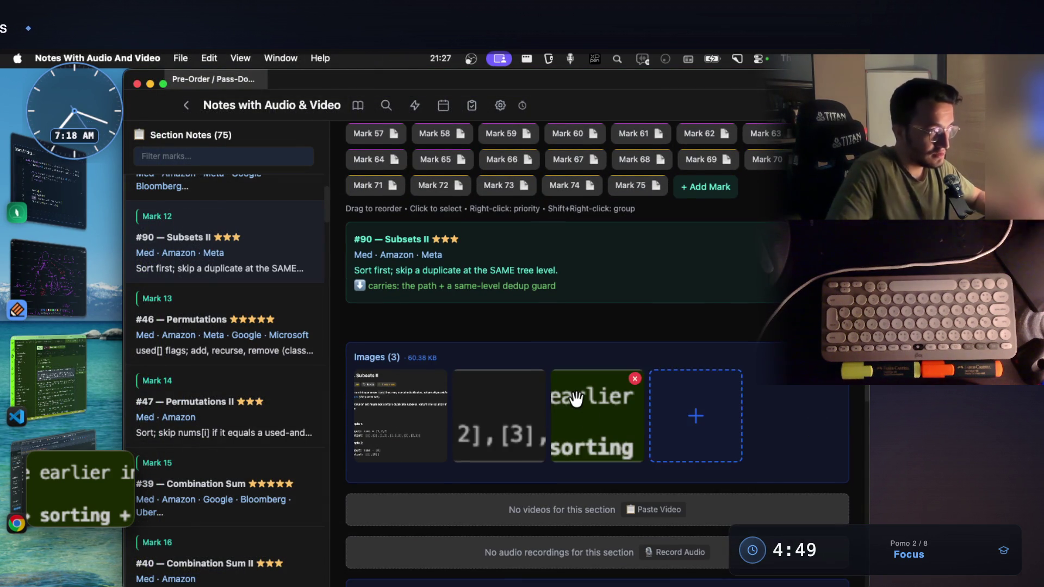
click(57, 358)
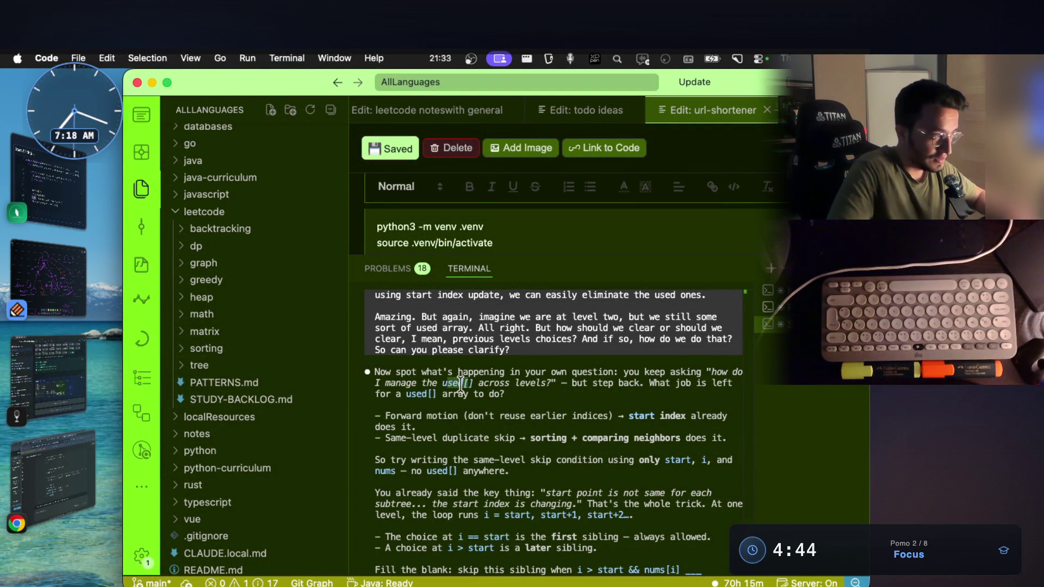
mouse_move(401, 419)
mouse_down()
mouse_move(447, 416)
mouse_move(526, 439)
mouse_up()
scroll(409, 432, down, 1)
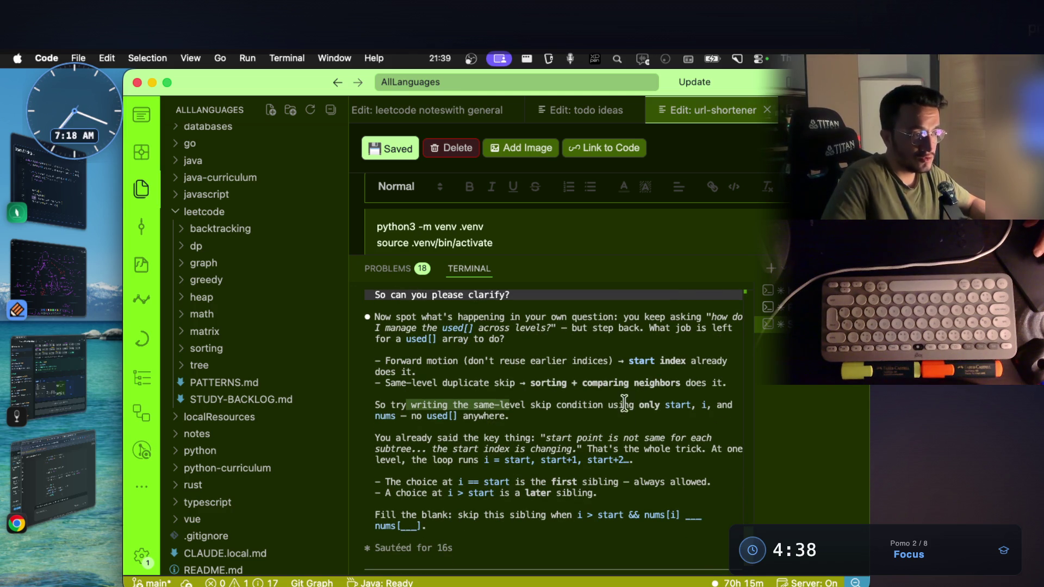
Step: Highlight the hint to write a same-level skip condition with no used[] anywhere, then return to Notability
drag(627, 404, 686, 394)
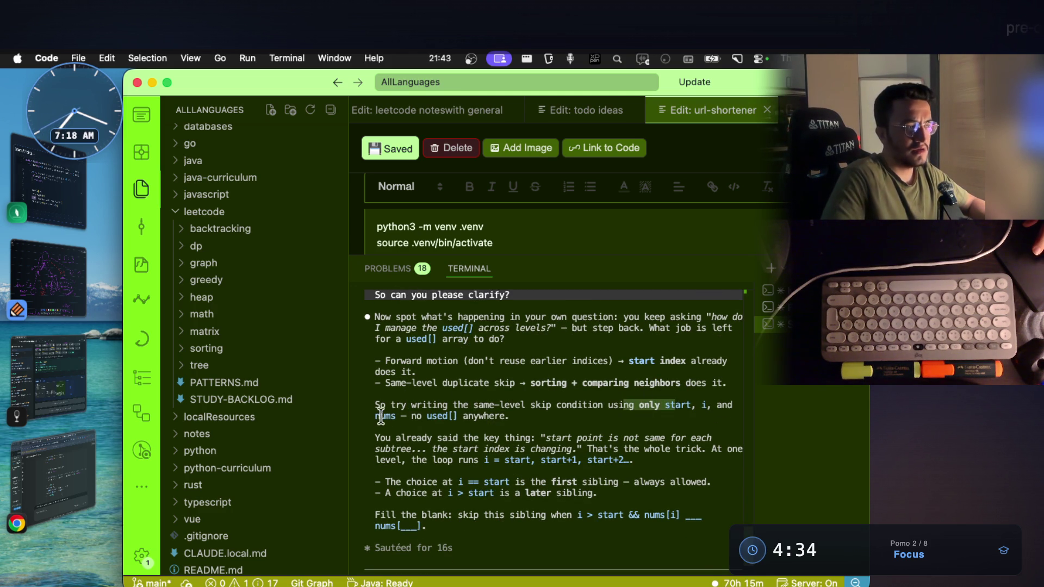
drag(509, 417, 383, 404)
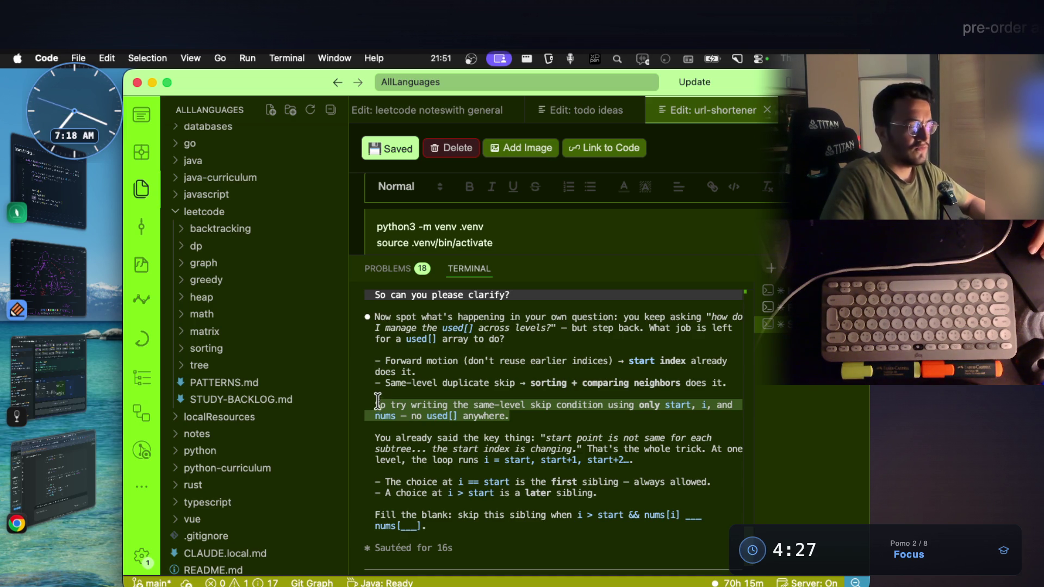
click(58, 273)
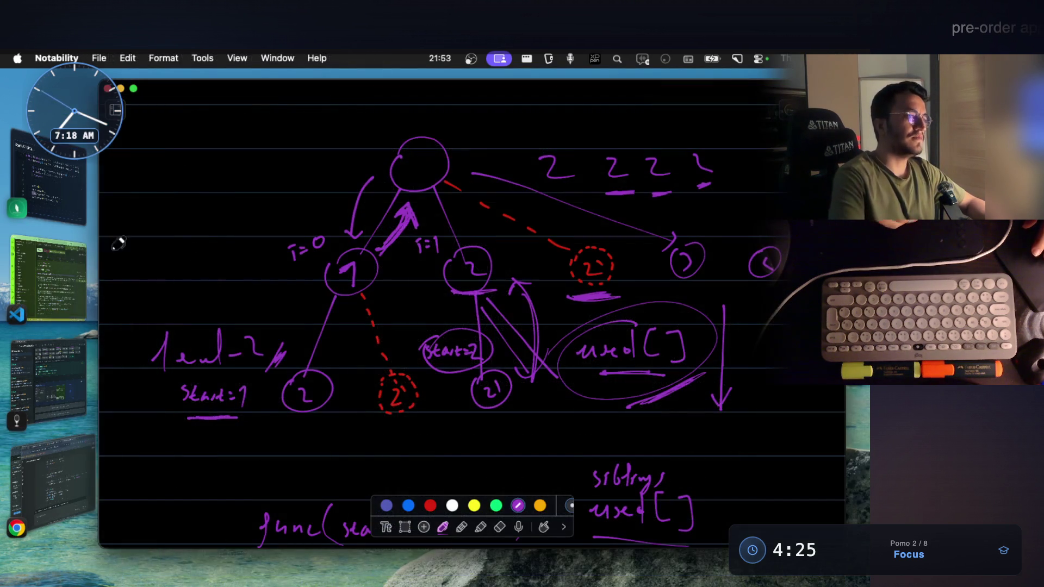
Step: Underline the circled 2, write a for loop header under func( ), and sketch a three-branch tree node
drag(569, 297, 618, 295)
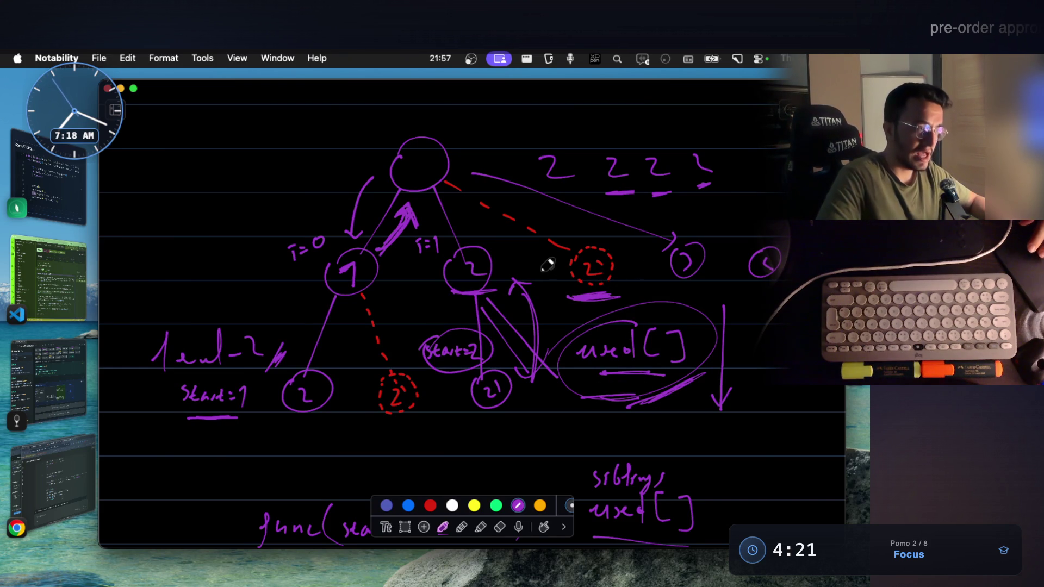
scroll(538, 260, down, 10)
scroll(534, 254, down, 8)
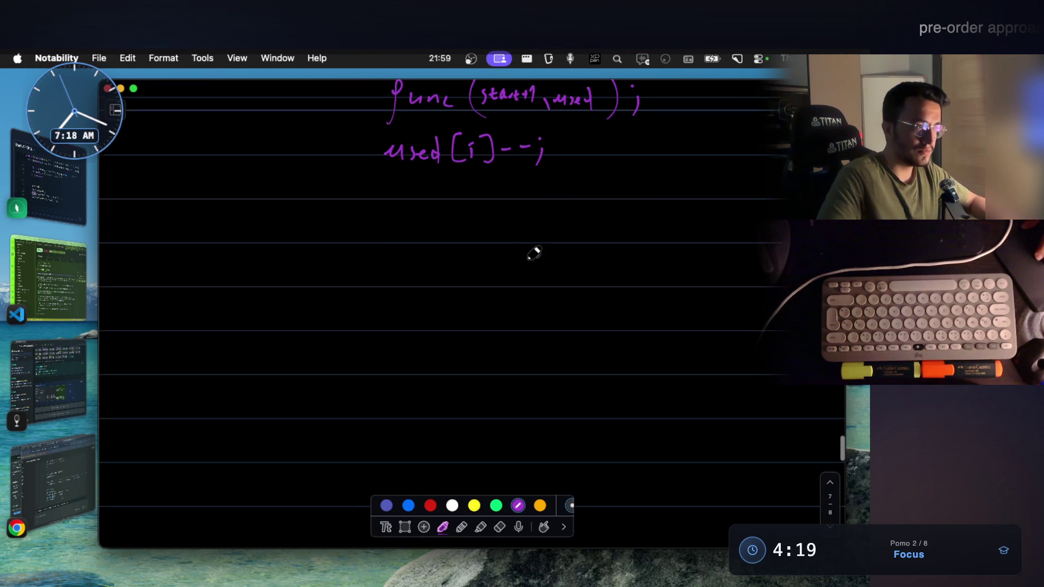
scroll(523, 300, up, 5)
scroll(523, 301, up, 3)
scroll(530, 294, down, 5)
mouse_move(258, 357)
mouse_down()
mouse_move(244, 400)
mouse_move(291, 369)
mouse_move(322, 372)
mouse_move(339, 400)
mouse_up()
drag(522, 349, 518, 384)
scroll(440, 394, down, 4)
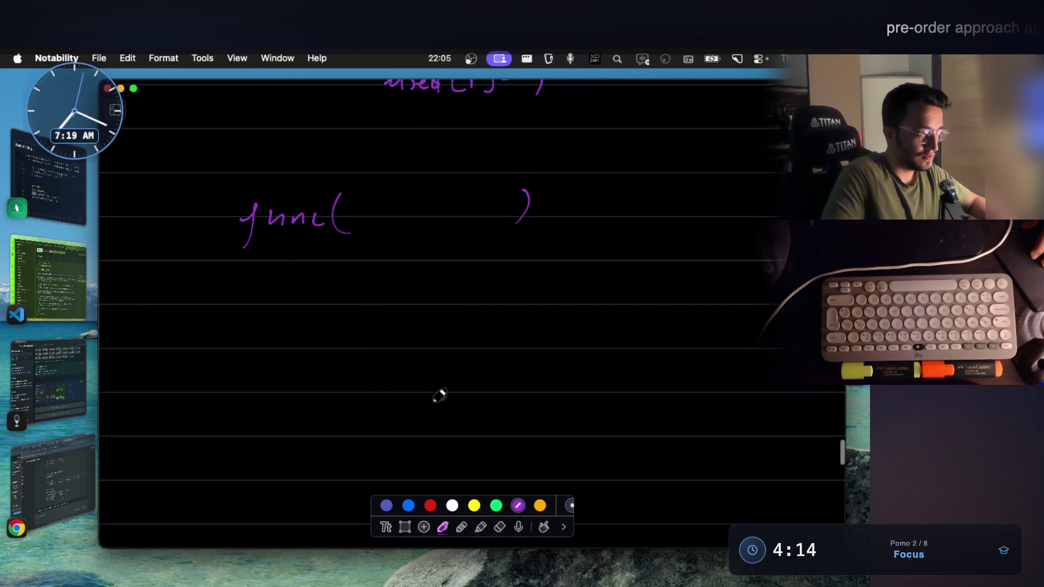
mouse_move(342, 323)
mouse_down()
mouse_move(325, 372)
mouse_move(390, 333)
mouse_move(419, 363)
mouse_up()
drag(578, 313, 569, 359)
scroll(464, 380, down, 3)
drag(401, 393, 397, 439)
mouse_move(389, 413)
mouse_down()
mouse_move(441, 413)
mouse_move(490, 431)
mouse_up()
drag(566, 387, 562, 429)
scroll(548, 343, up, 3)
mouse_move(708, 235)
mouse_down()
mouse_move(682, 303)
mouse_move(723, 300)
mouse_up()
drag(728, 249, 767, 303)
drag(682, 309, 729, 308)
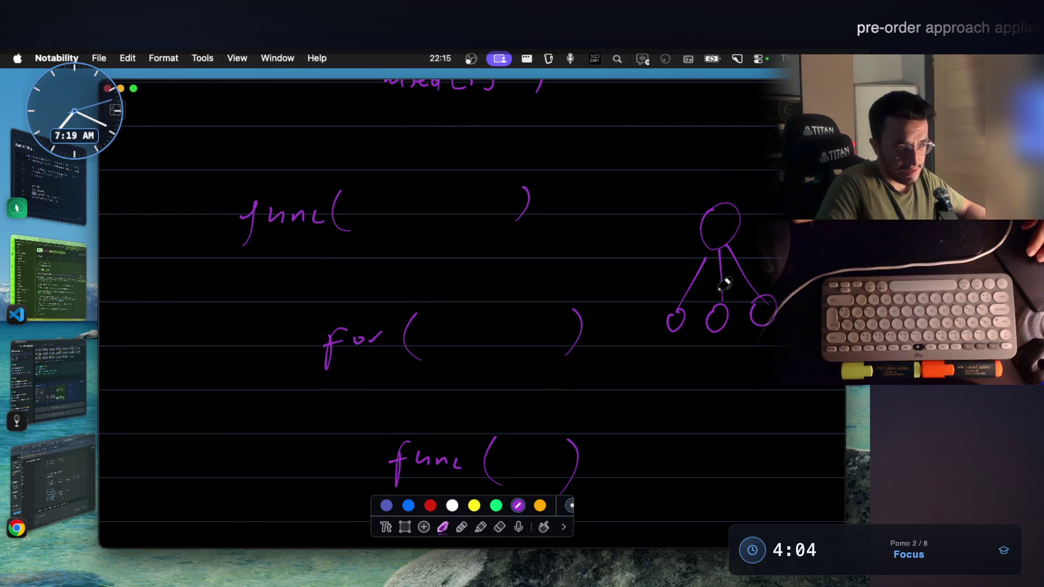
scroll(701, 269, down, 1)
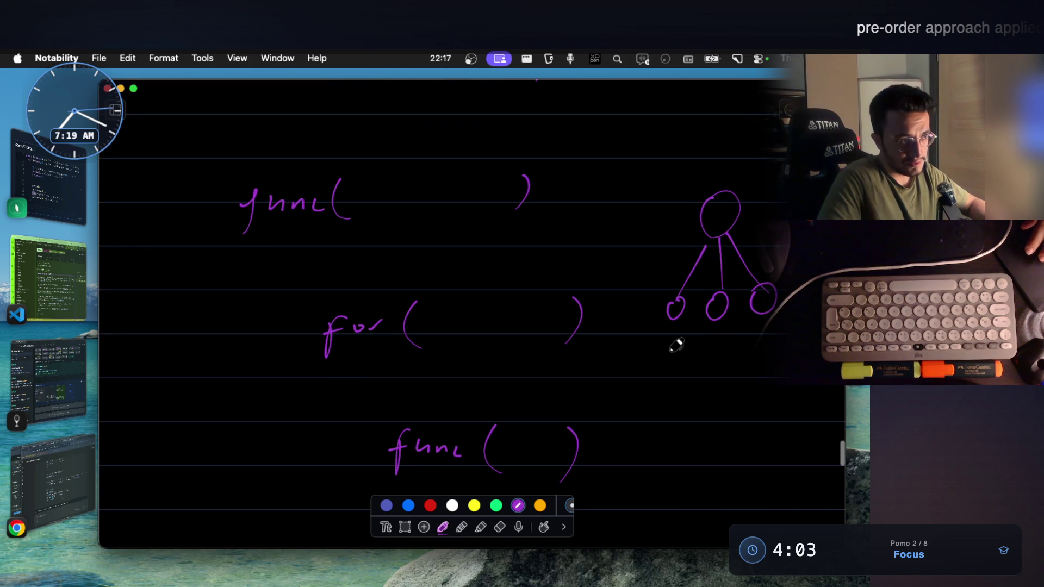
drag(721, 354, 782, 352)
scroll(618, 271, down, 2)
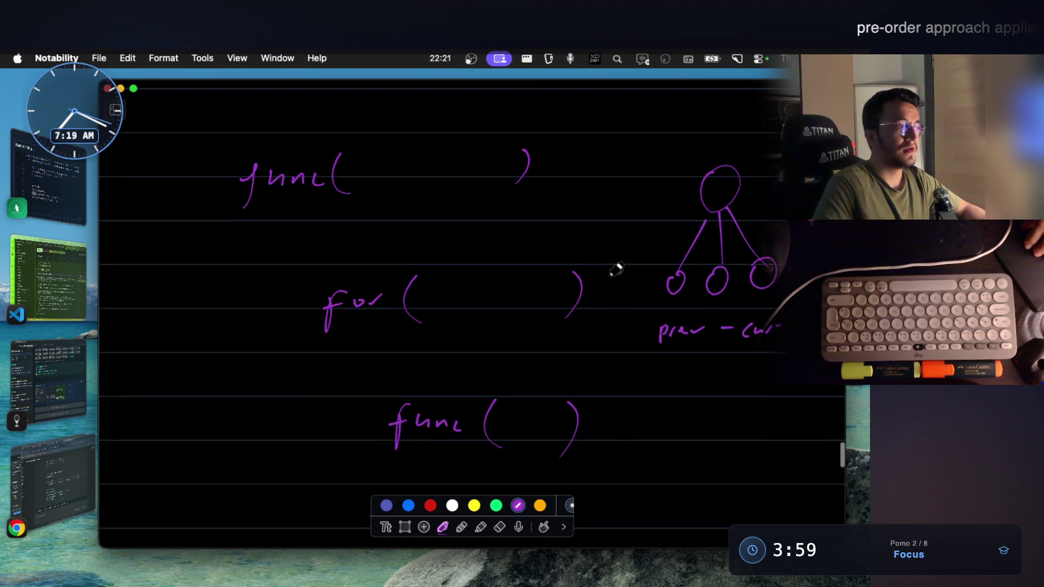
scroll(618, 271, down, 2)
drag(332, 347, 344, 346)
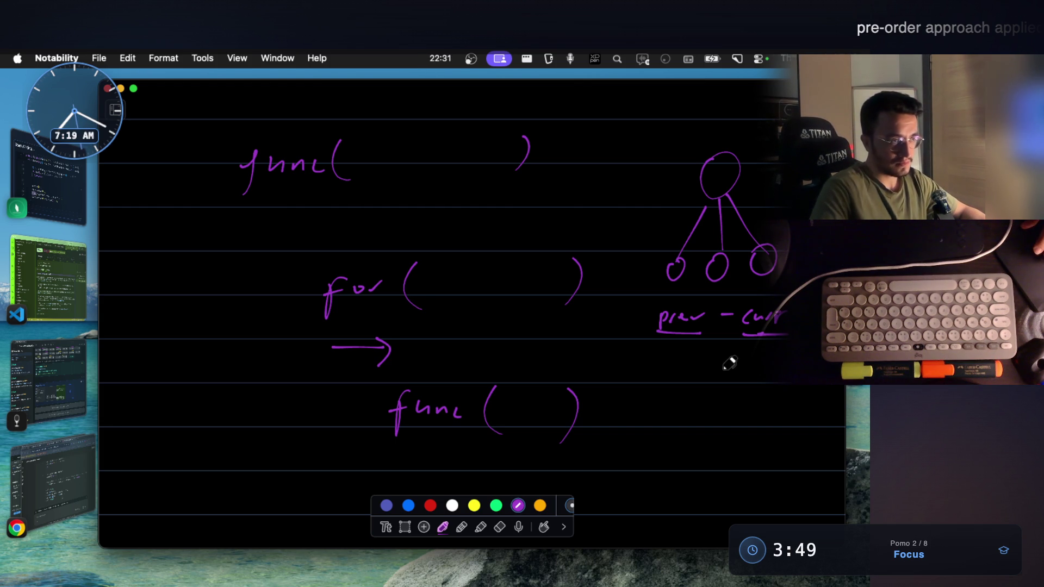
Step: Cross out the rightmost child, write 'start' in the lower func call, box 'used', then switch to the Java code
drag(765, 261, 751, 281)
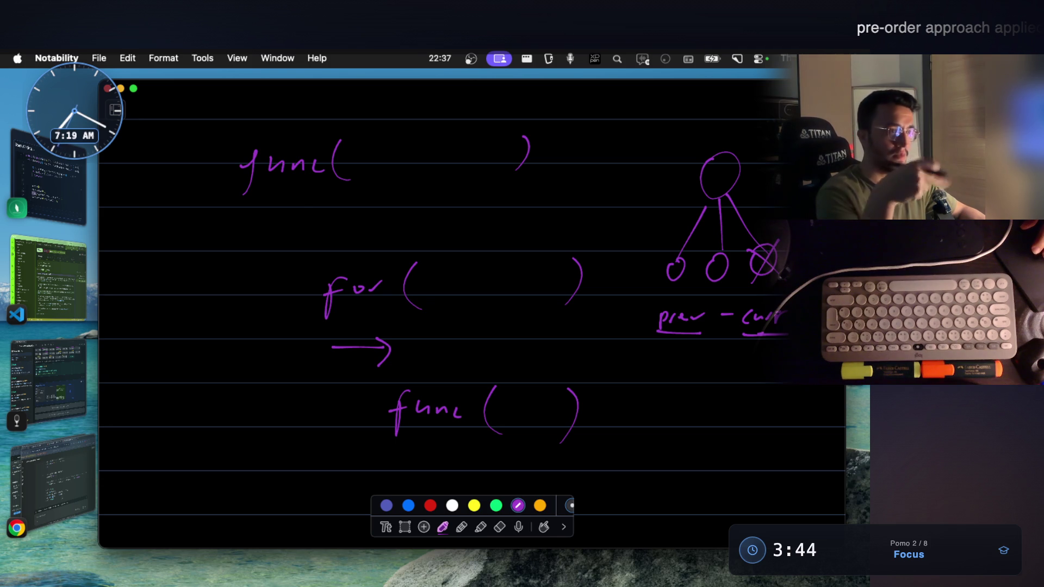
scroll(473, 310, down, 2)
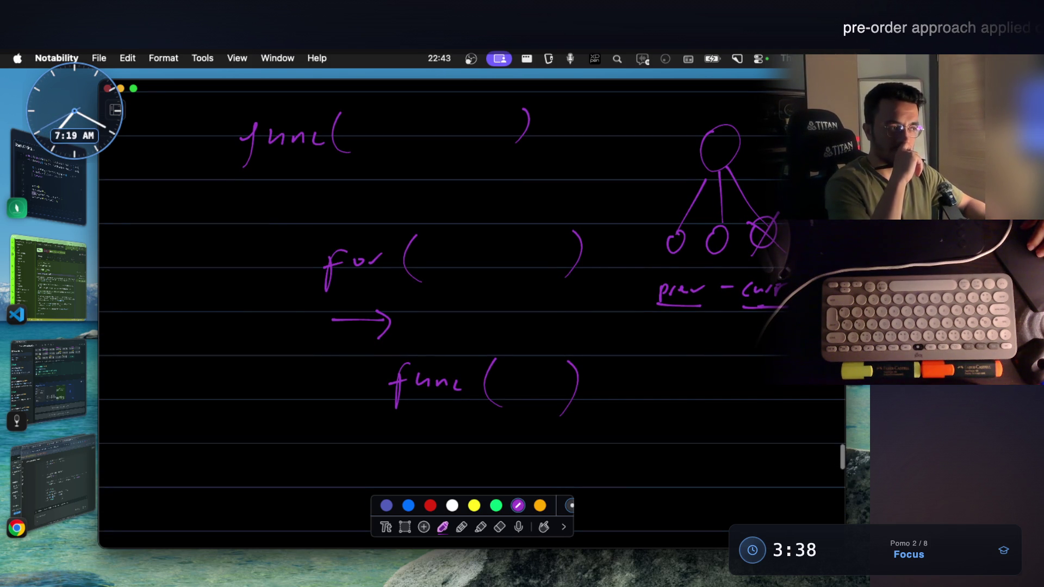
drag(495, 386, 493, 401)
mouse_move(506, 382)
mouse_down()
mouse_move(513, 400)
mouse_move(538, 381)
mouse_move(544, 391)
mouse_up()
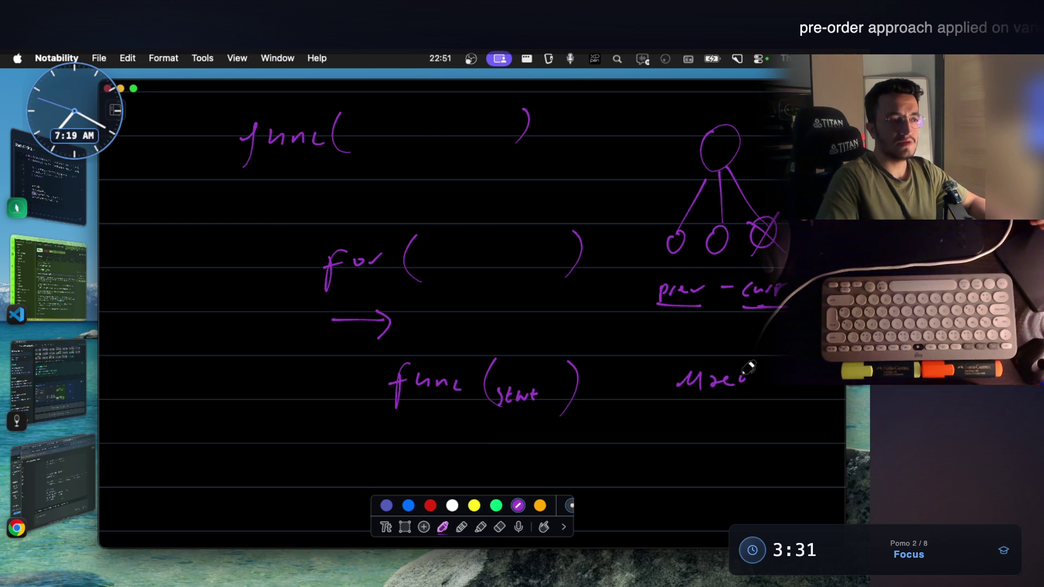
drag(710, 343, 647, 413)
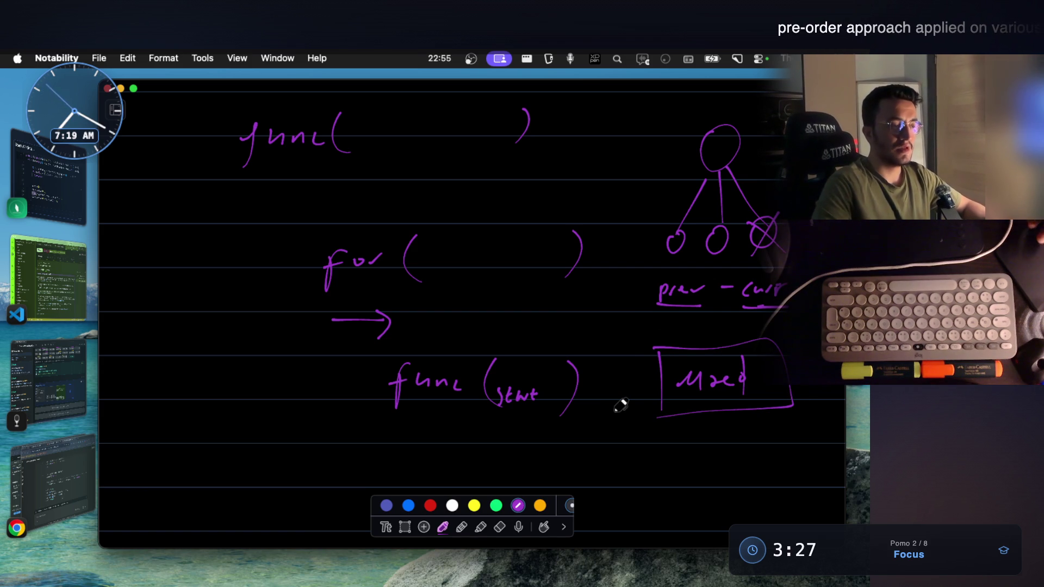
scroll(620, 406, down, 2)
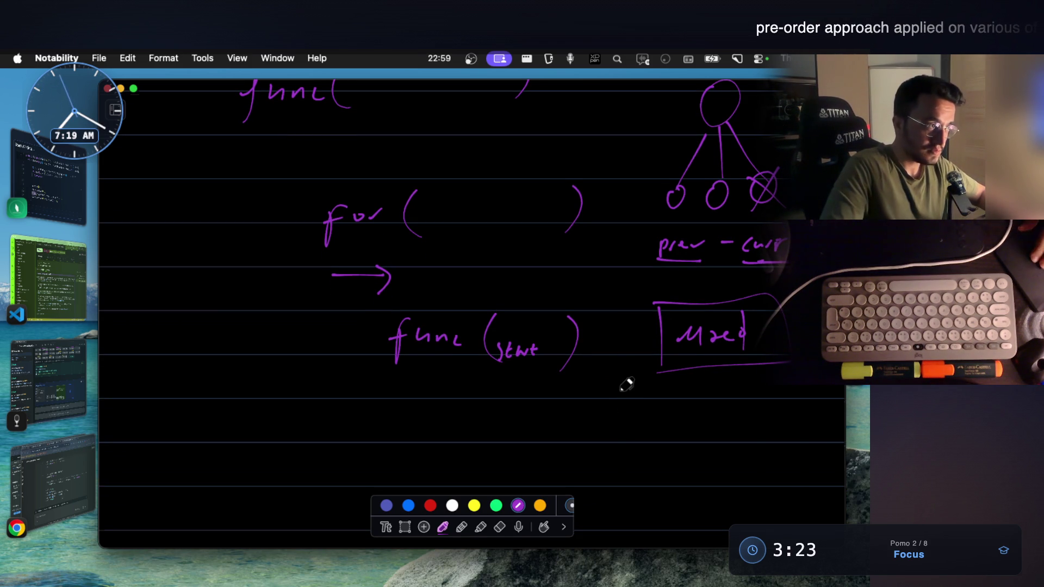
scroll(625, 385, up, 1)
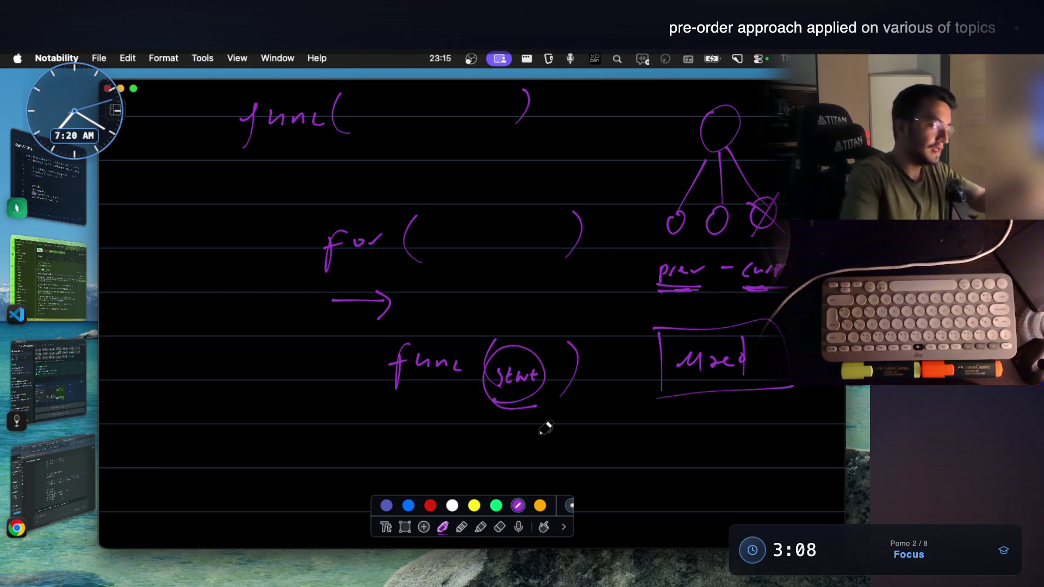
key(super+Tab)
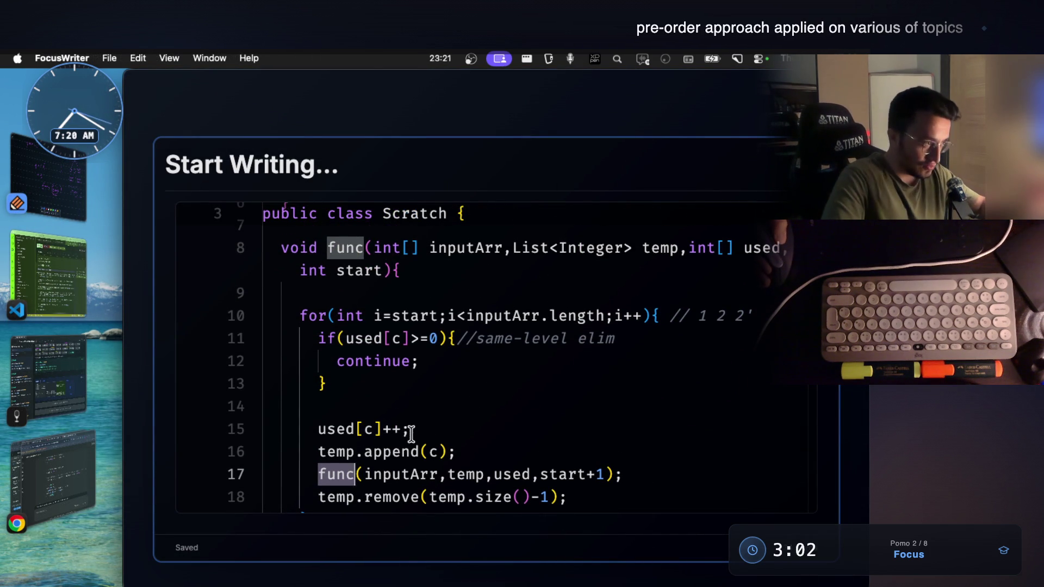
Step: Inspect the used[c]++ line, then select and delete the same-level elim if block on lines 11–13
drag(409, 429, 316, 430)
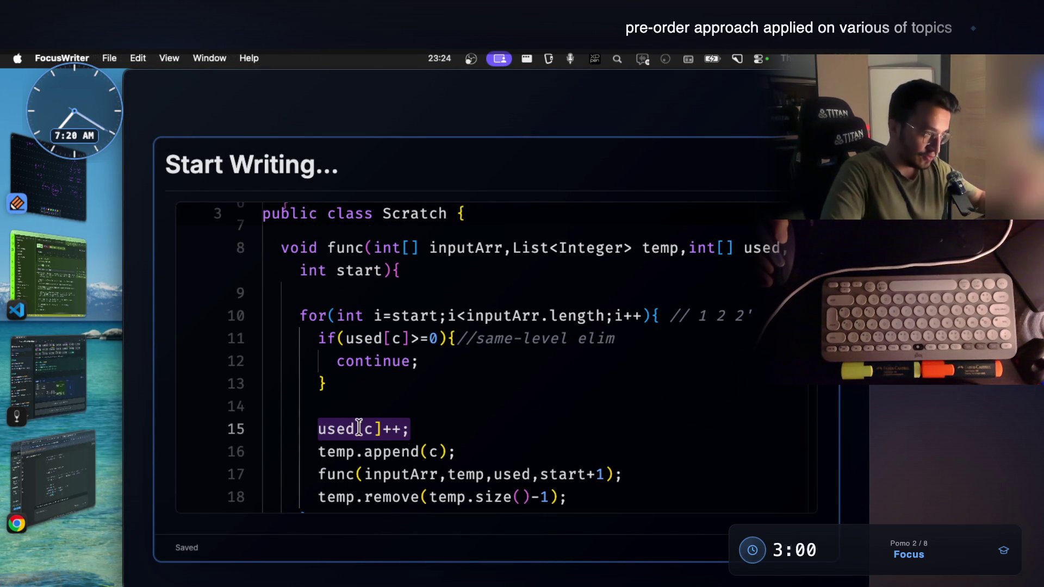
click(365, 430)
key(Left)
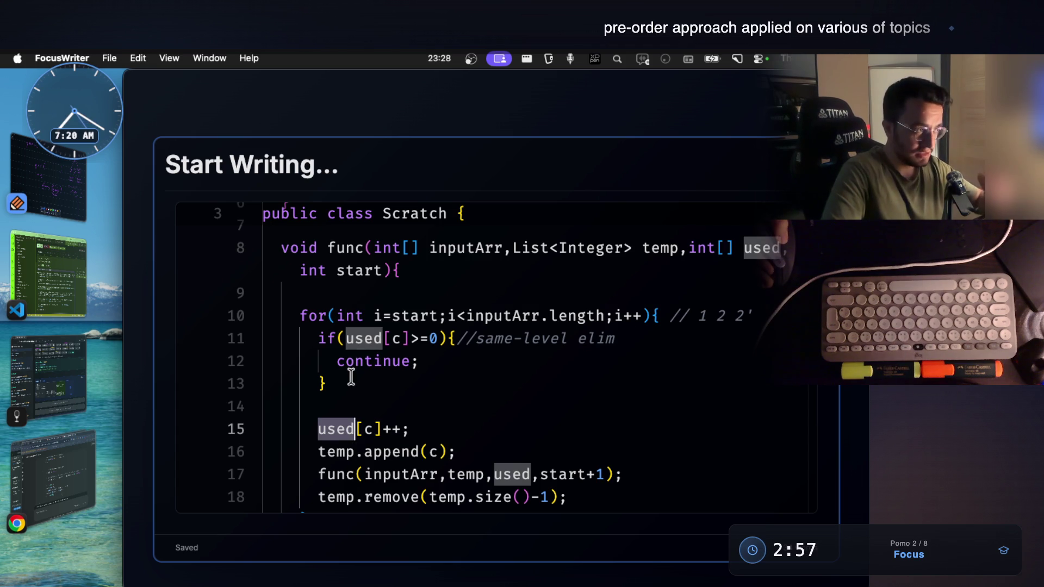
drag(318, 338, 389, 378)
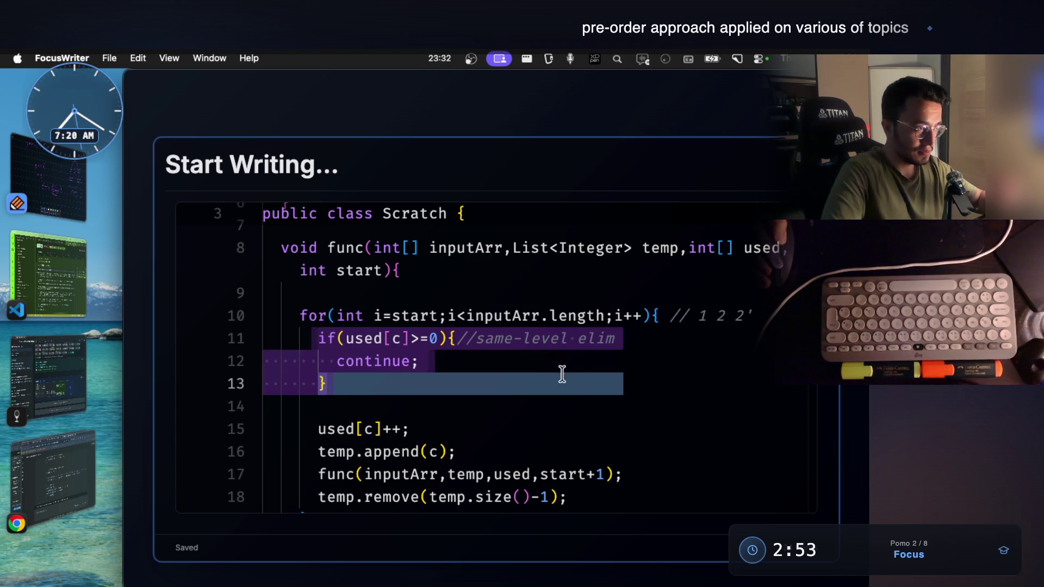
drag(318, 337, 378, 377)
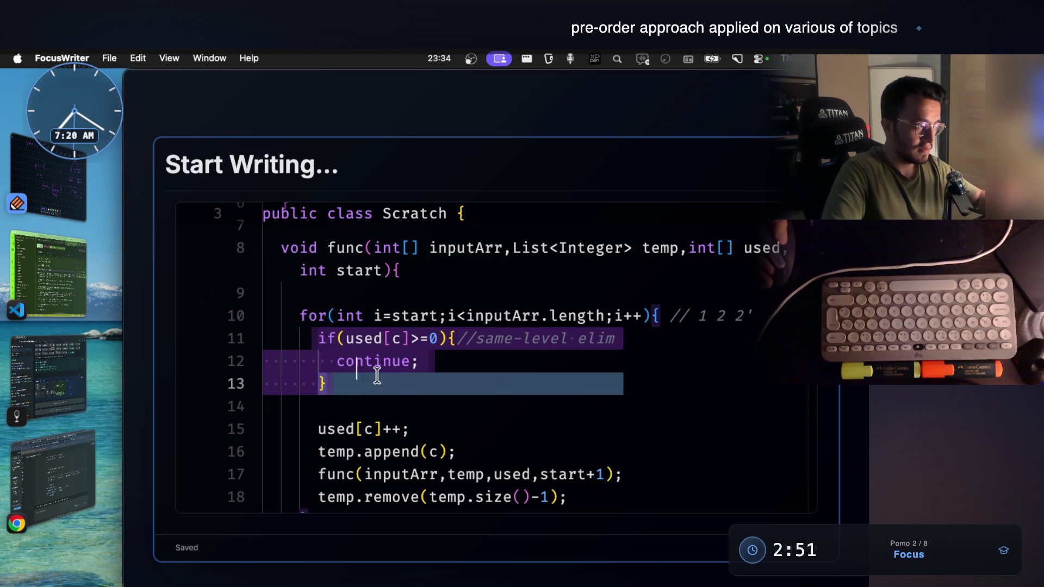
key(BackSpace)
key(BackSpace)
text(if())
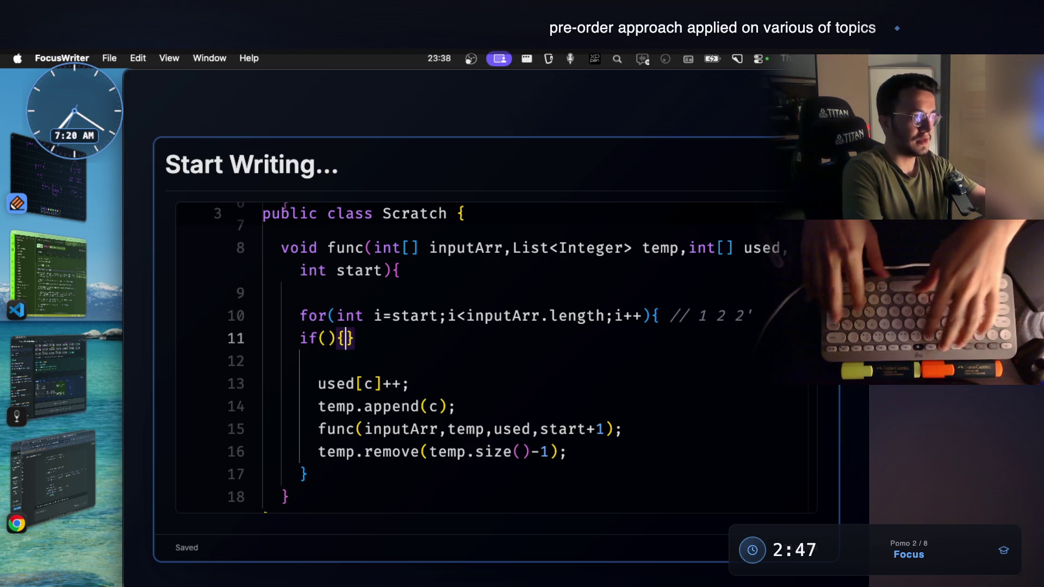
text({)
Step: Insert an empty if(){ } block and indent it one level inside the for loop
key(Return)
key(Up)
key(Right)
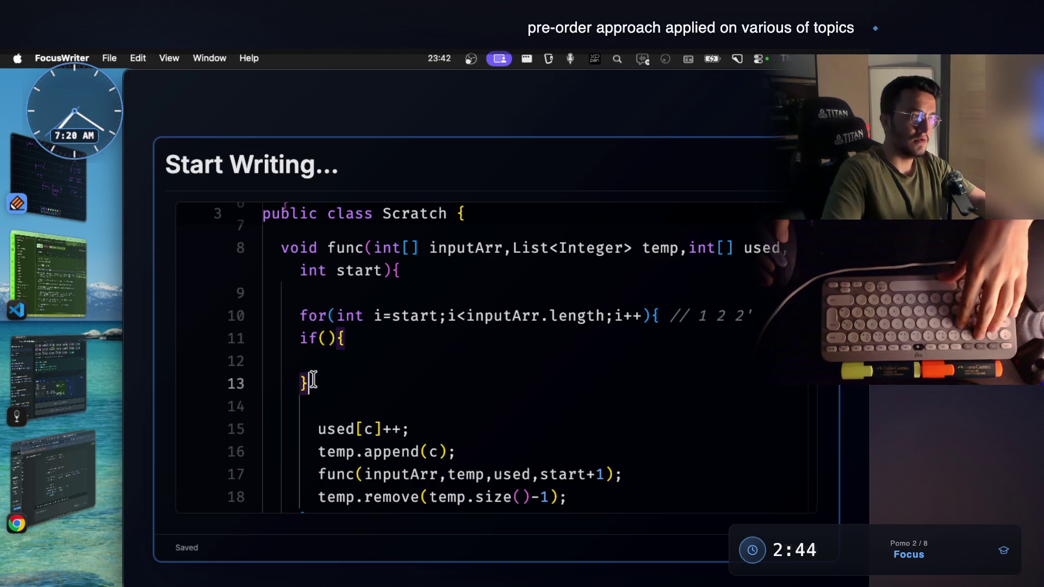
drag(314, 377, 299, 335)
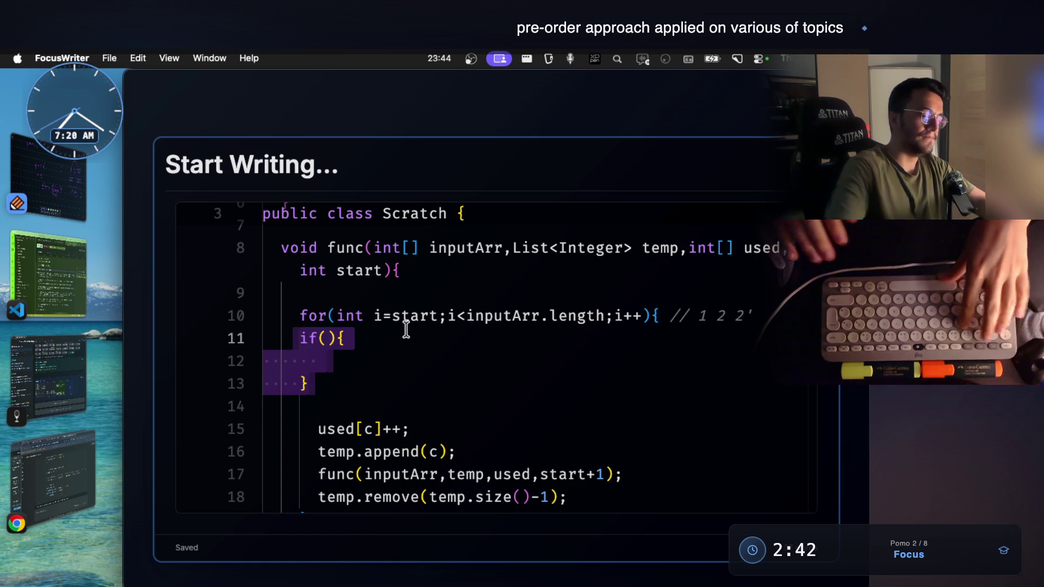
key(Tab)
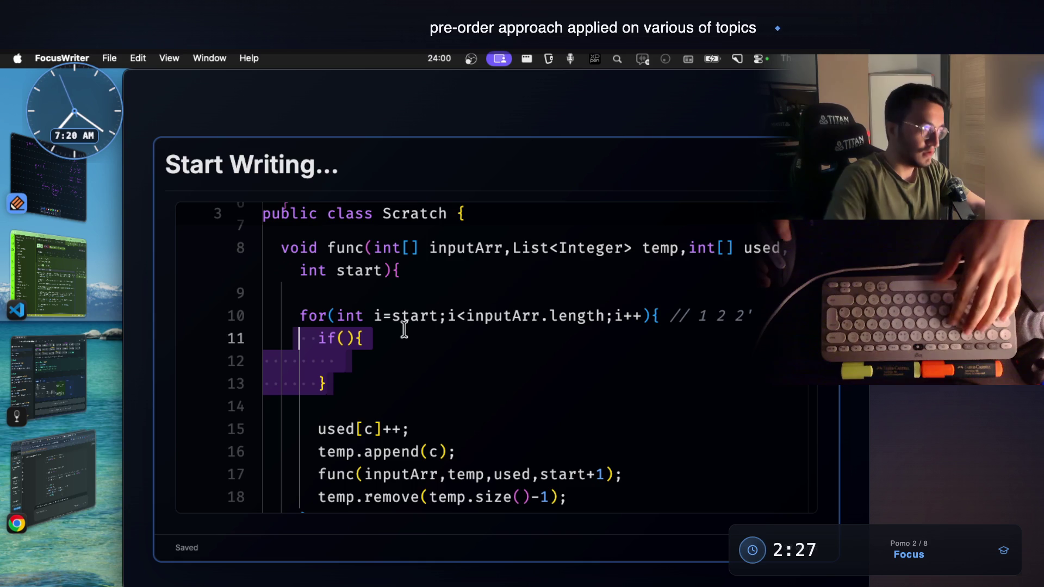
Step: Fill the condition as inputArr[start]==inputArr[start+1] using autocomplete, fixing typos
click(346, 337)
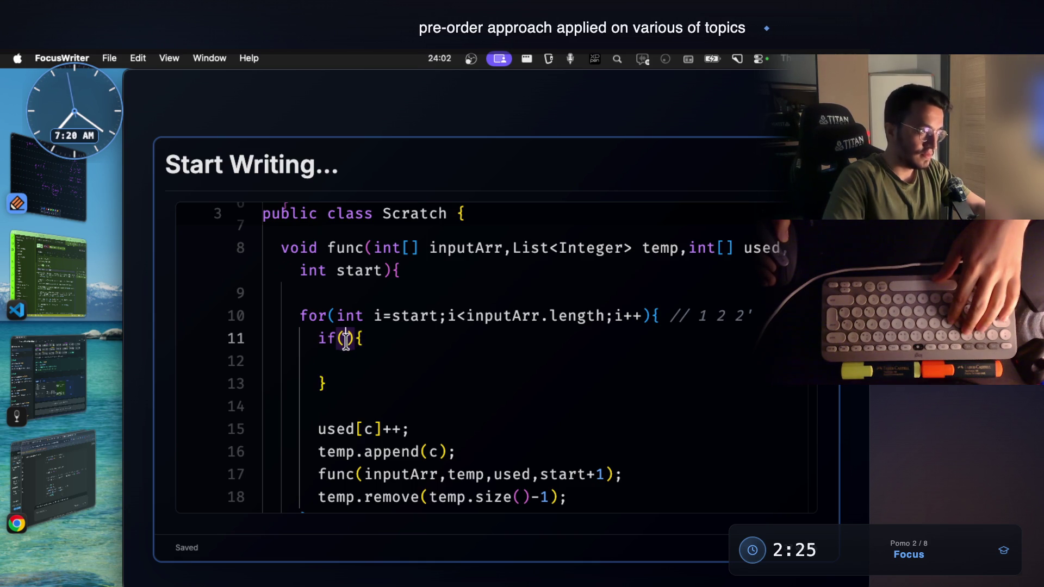
text(inout)
key(BackSpace)
key(BackSpace)
key(BackSpace)
text(put)
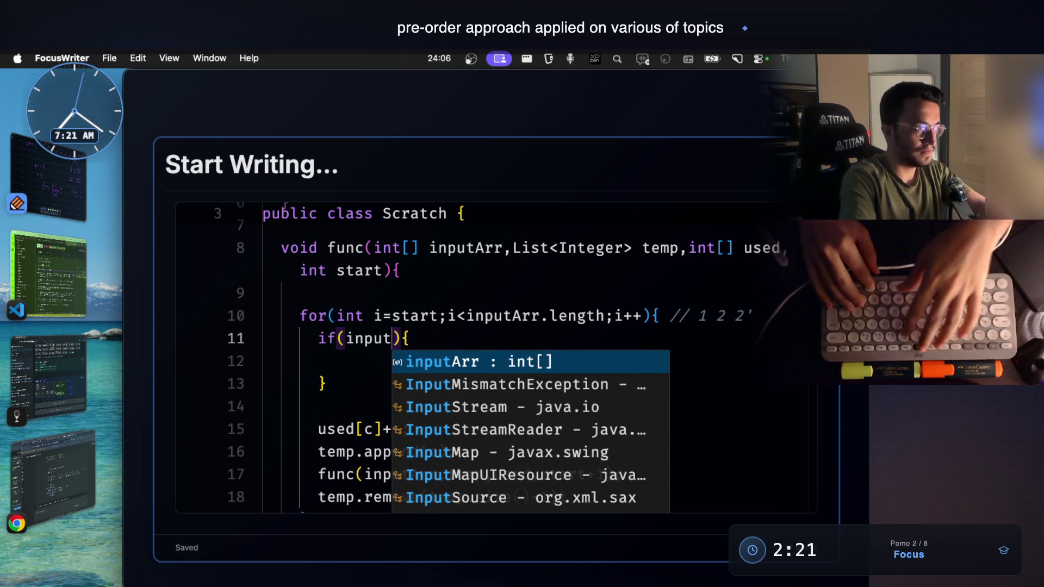
text(Arr[)
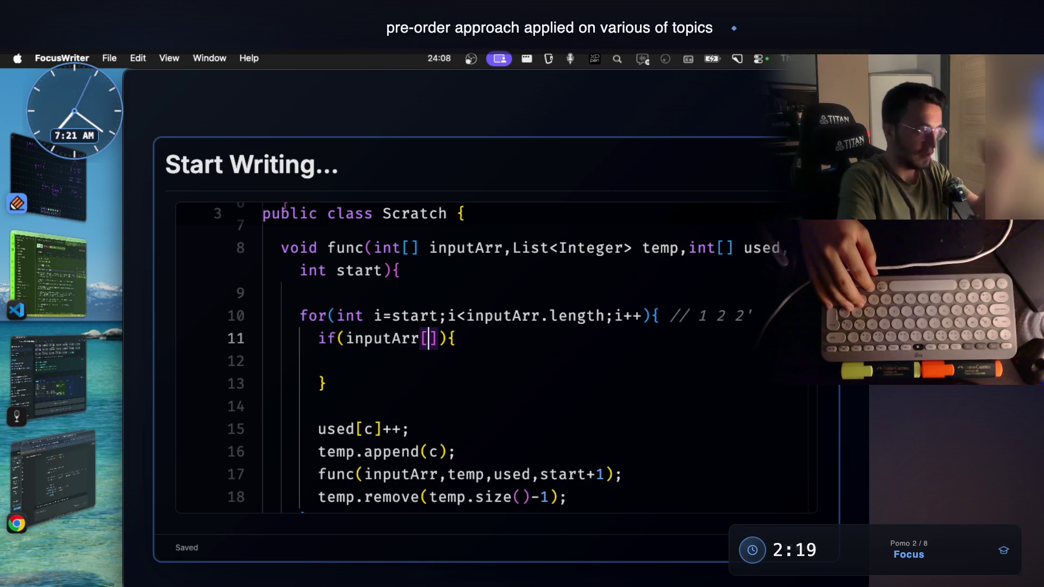
text(stat]==)
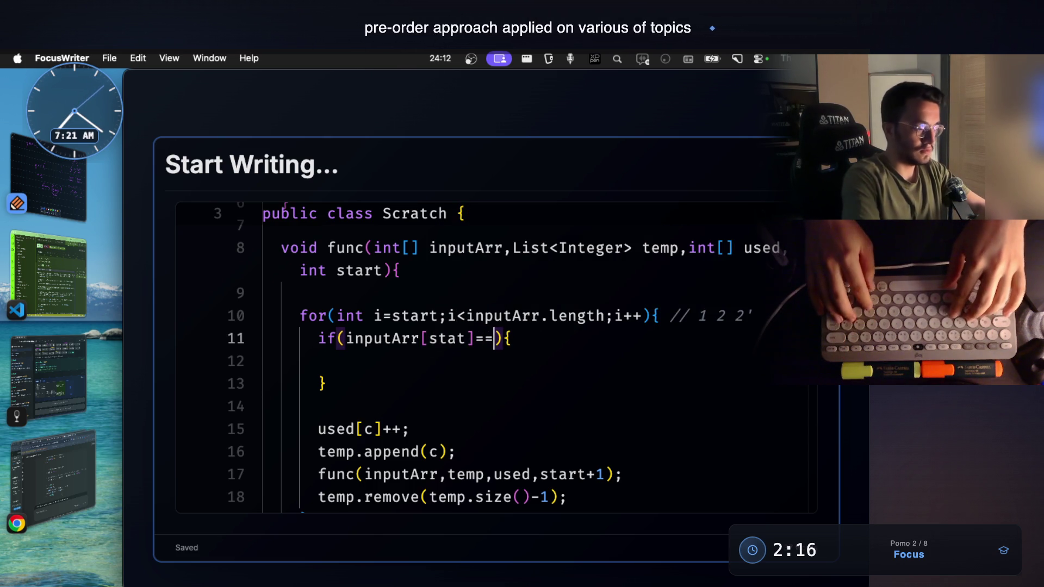
text(inputArr[i)
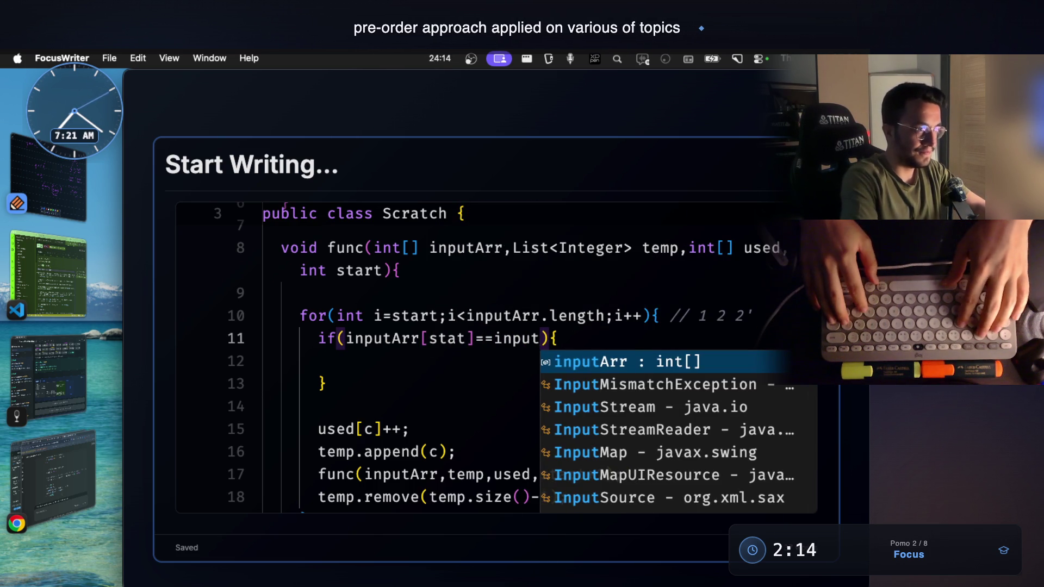
key(Return)
text([i)
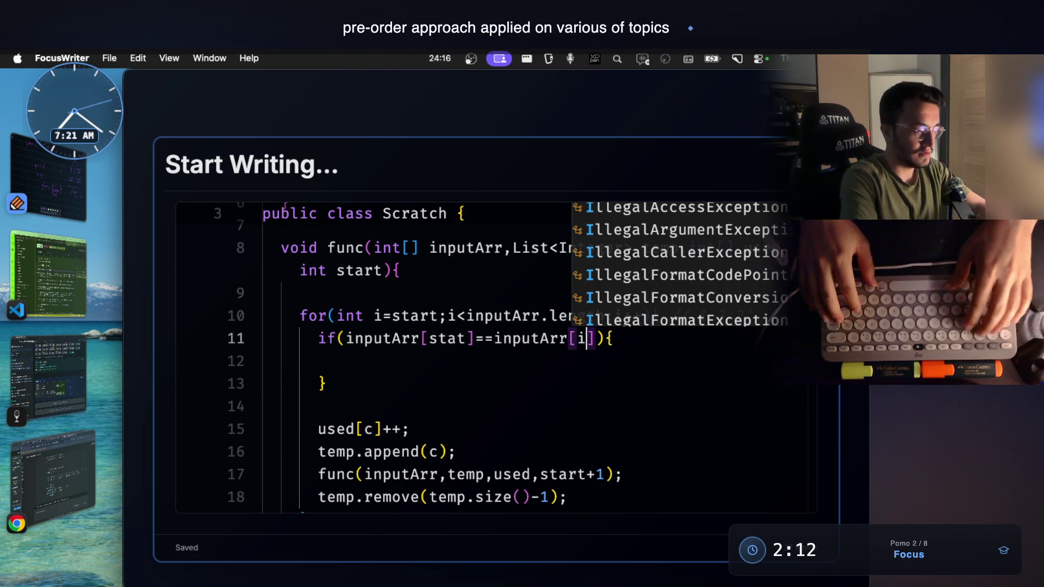
key(BackSpace)
text(start)
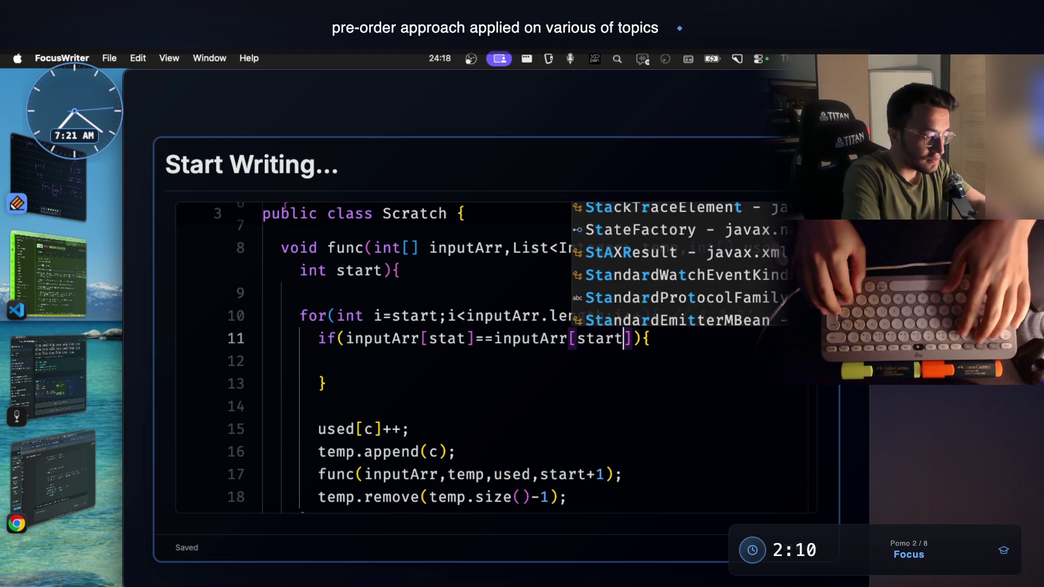
text(+1)
key(alt+Left)
key(alt+Left)
key(alt+Left)
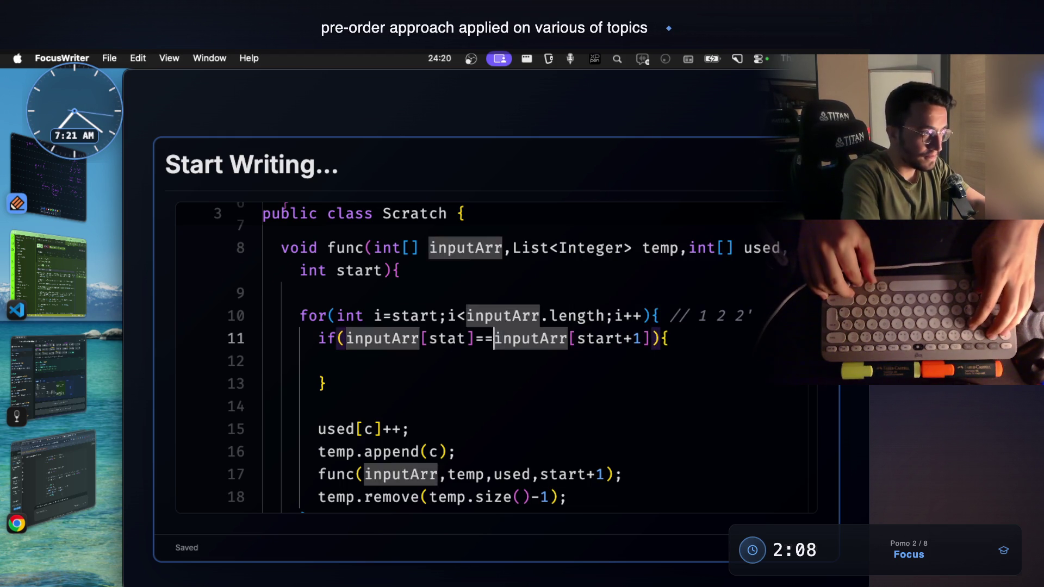
key(alt+Left)
text(r)
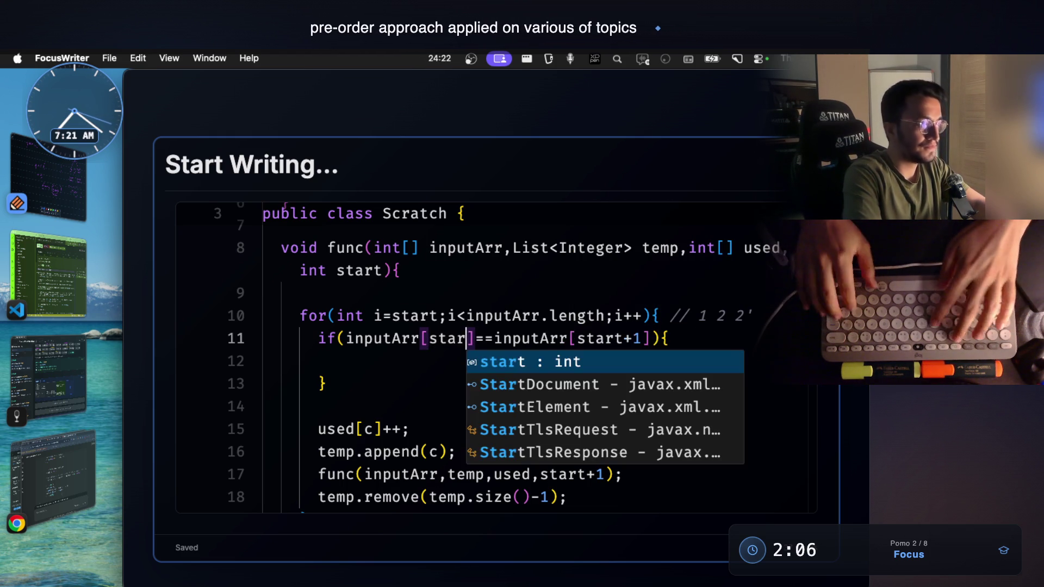
text(t)
Step: Review the condition and inputArr parameter, leaving the caret in the empty if body
click(347, 342)
click(343, 361)
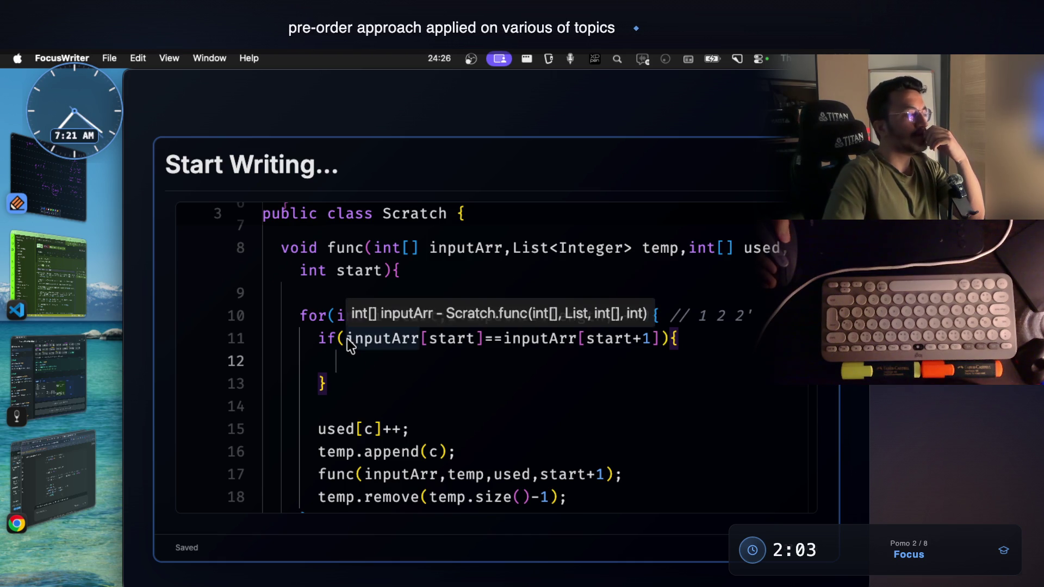
click(382, 339)
click(594, 362)
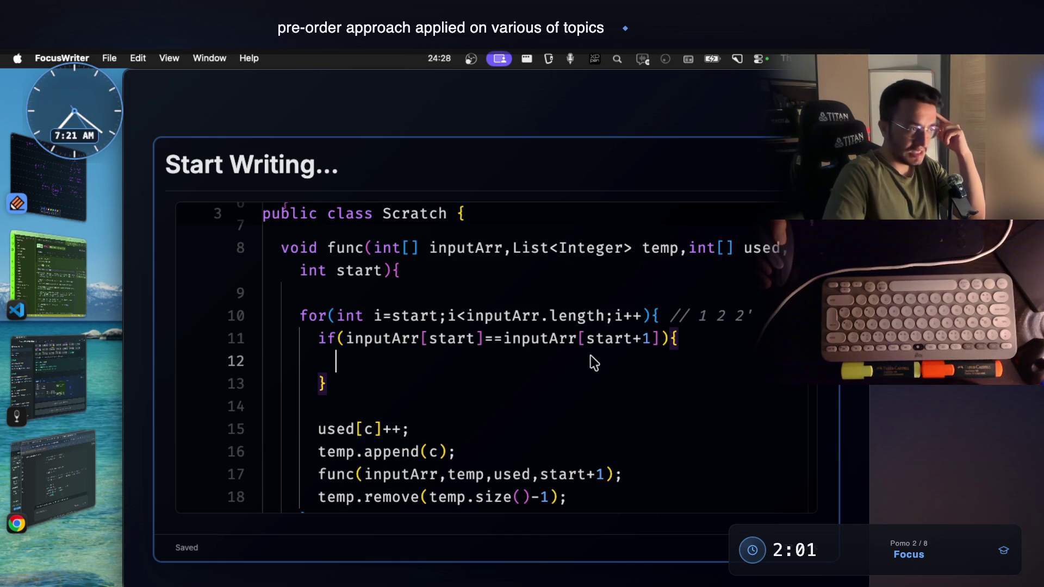
drag(504, 339, 650, 342)
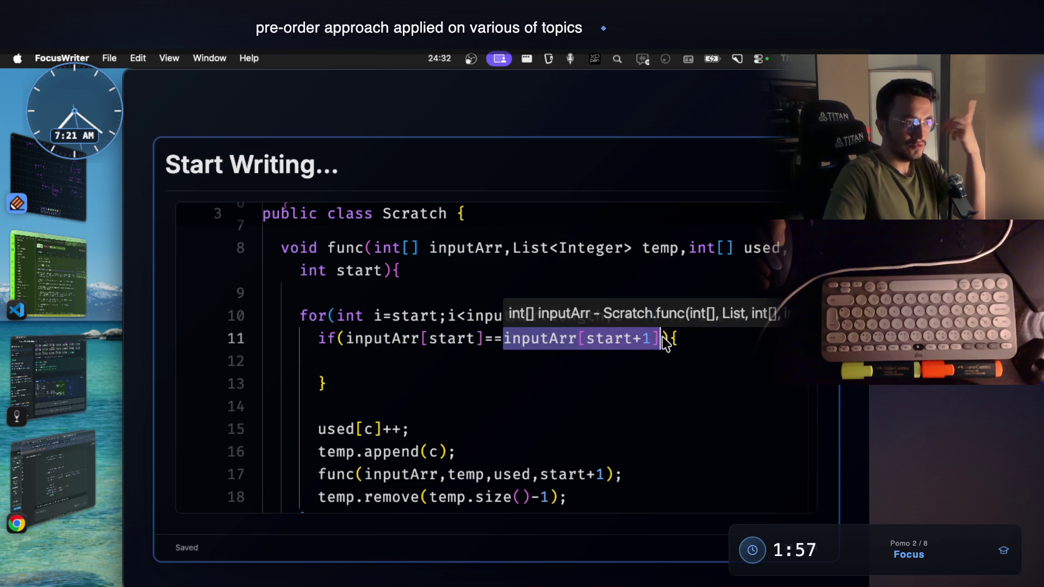
click(537, 382)
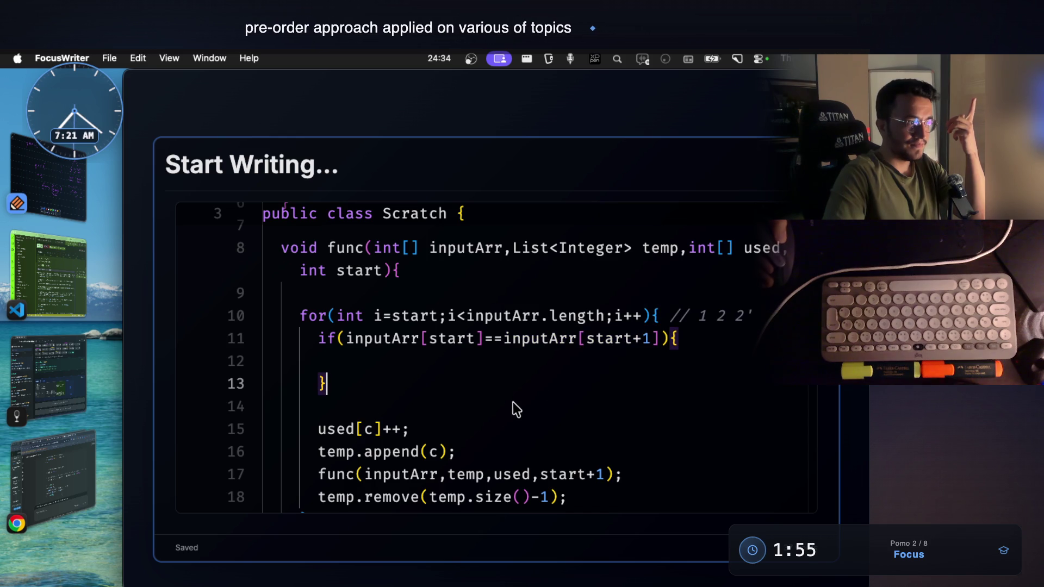
click(394, 363)
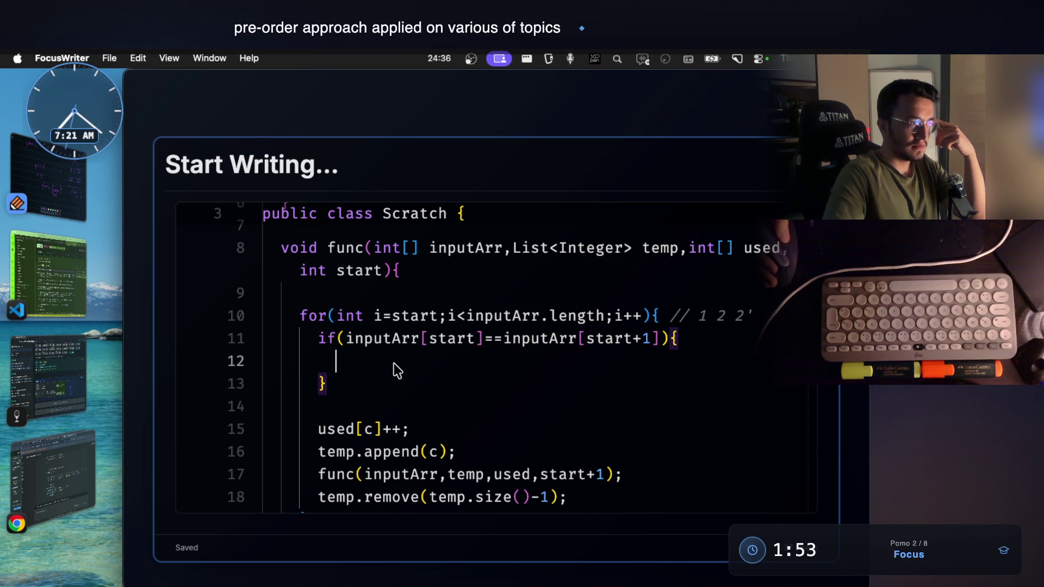
scroll(394, 405, down, 3)
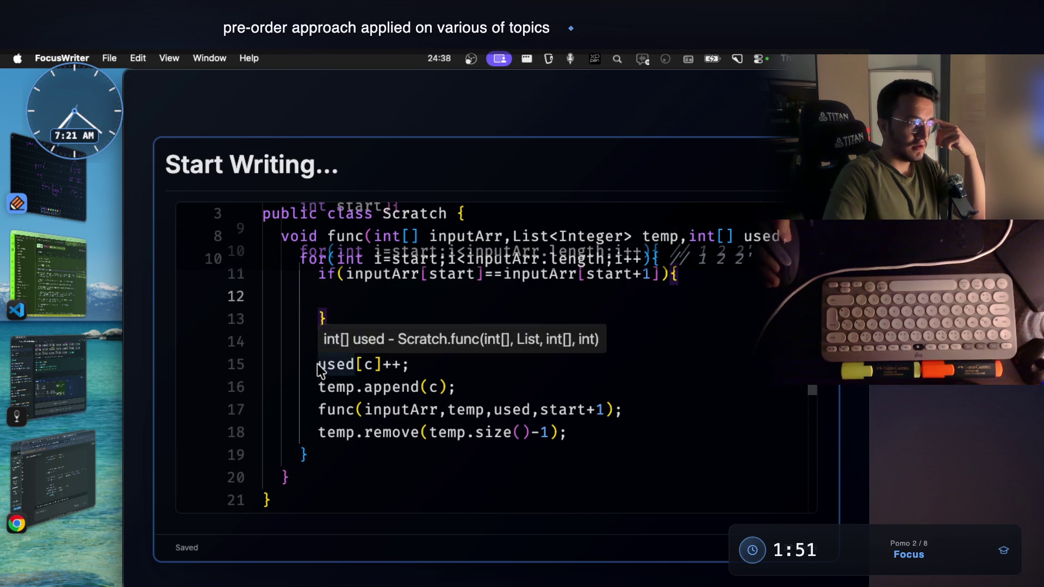
drag(320, 365, 383, 367)
Step: Delete the used[c]++ line, then cut the append, call and remove lines and paste them above the if
key(BackSpace)
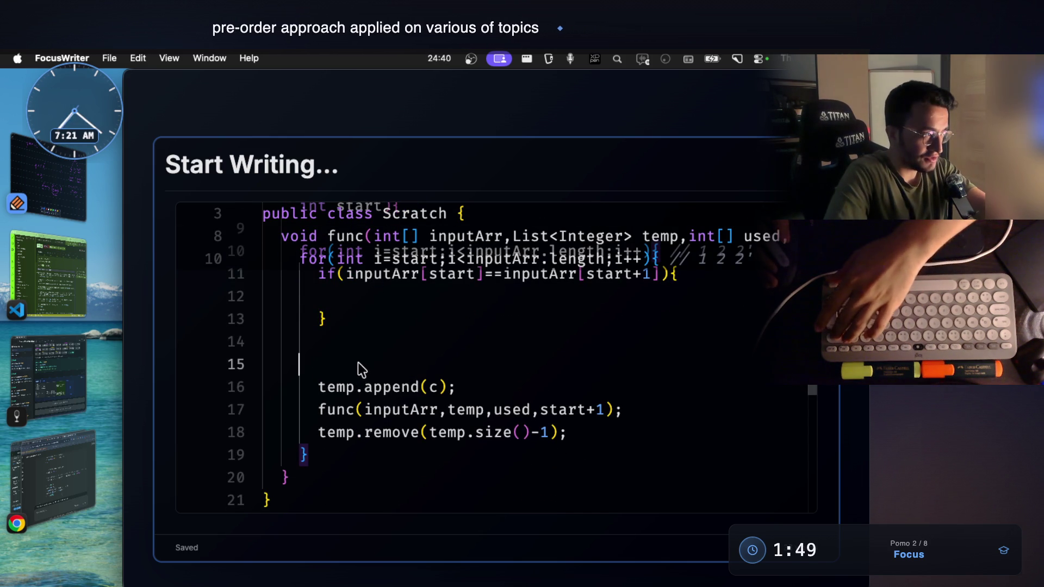
key(BackSpace)
key(BackSpace)
mouse_move(317, 365)
mouse_down()
mouse_move(572, 392)
mouse_move(575, 411)
mouse_up()
key(super+c)
key(BackSpace)
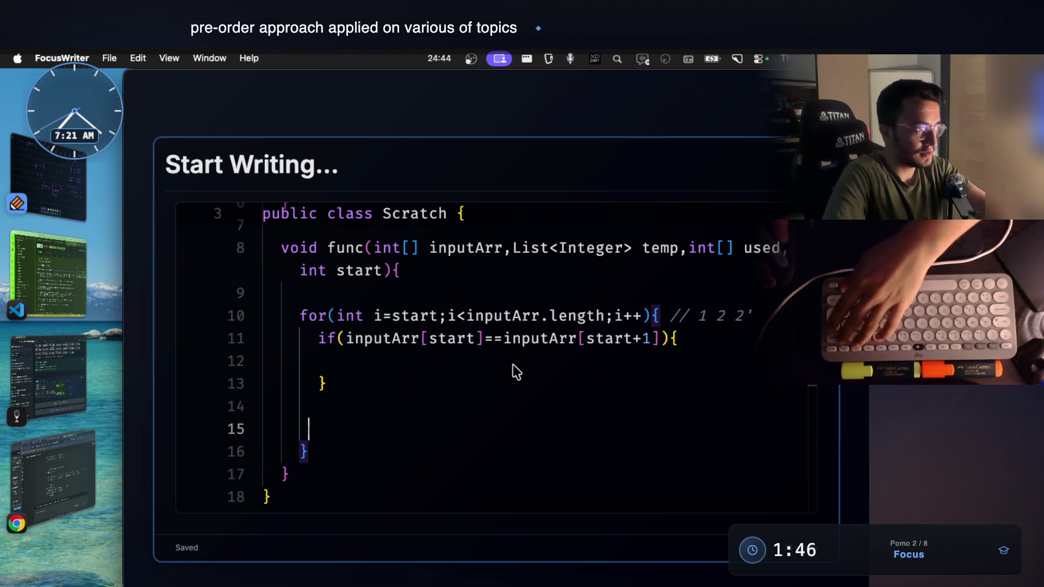
click(392, 367)
click(318, 340)
key(Return)
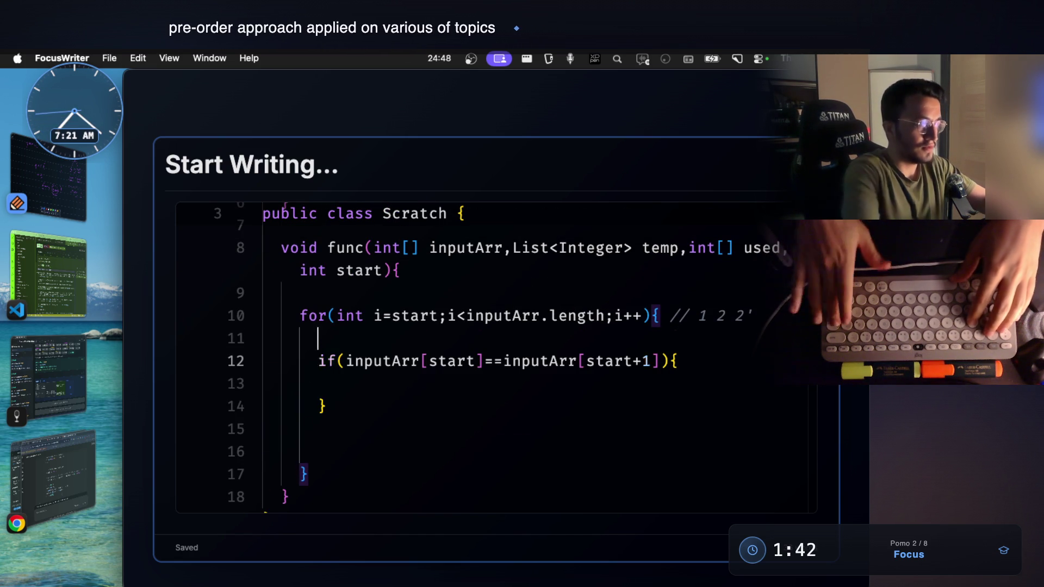
key(super+v)
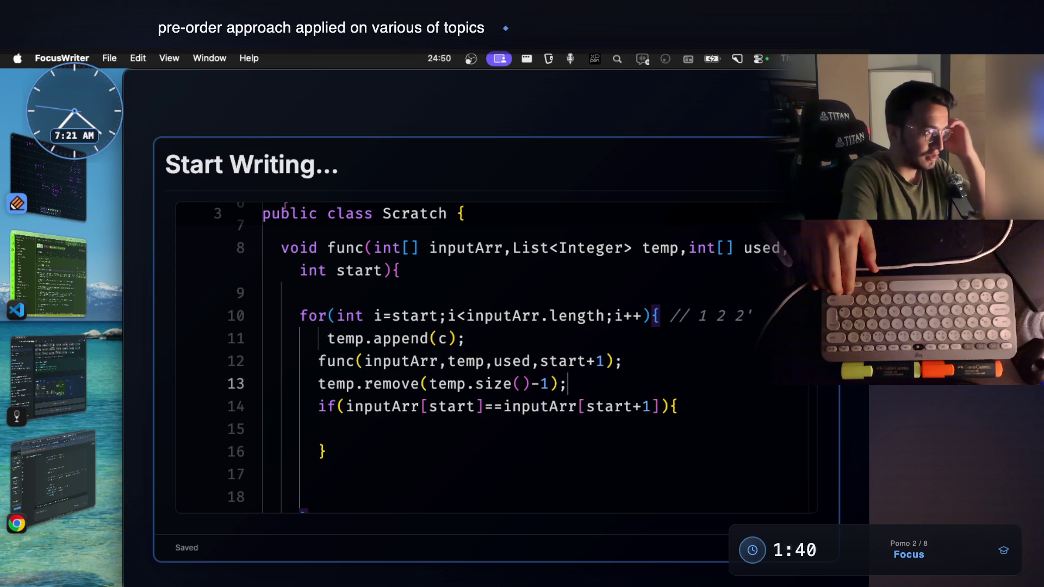
key(Up)
key(Up)
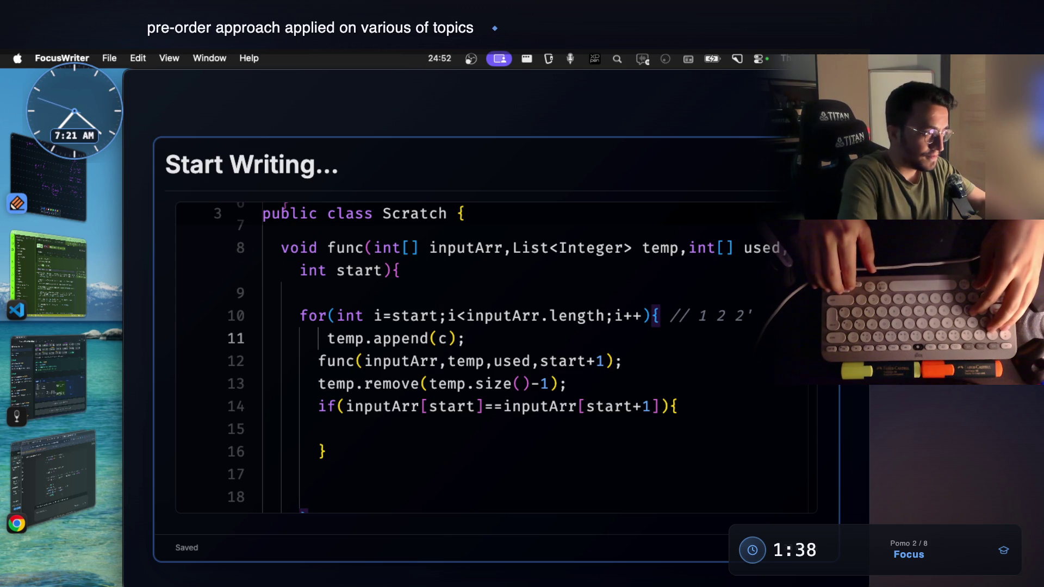
key(alt+Left)
key(alt+Left)
key(alt+Left)
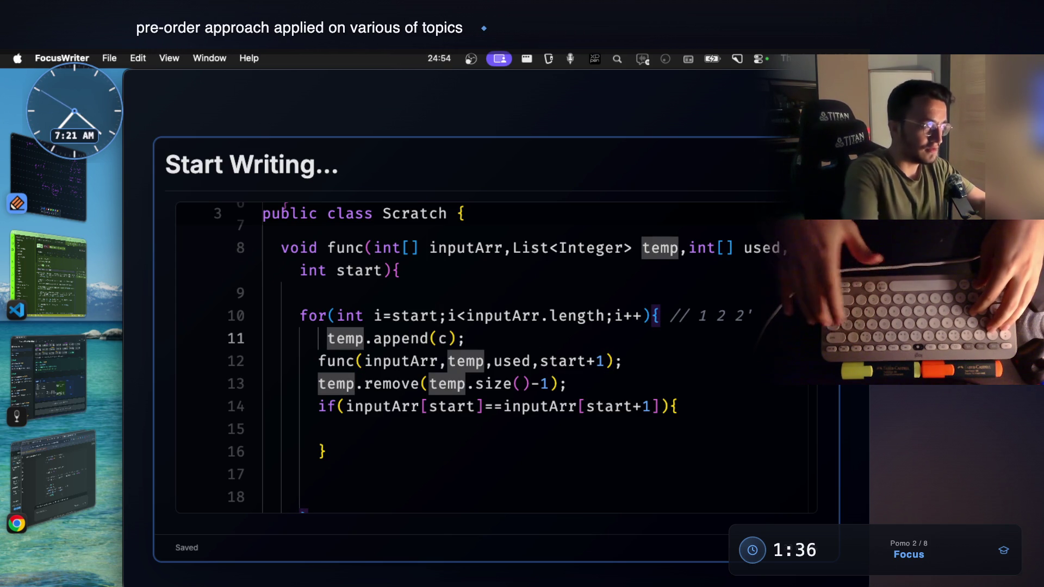
key(BackSpace)
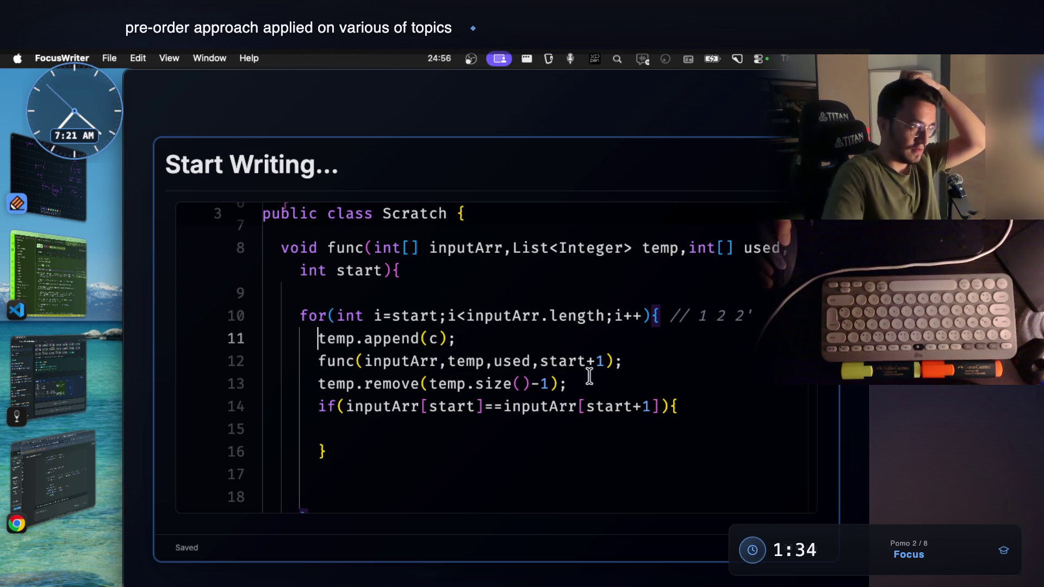
Step: Undo a botched re-cut of the call and remove lines, restoring the if statement's place
drag(631, 357, 317, 360)
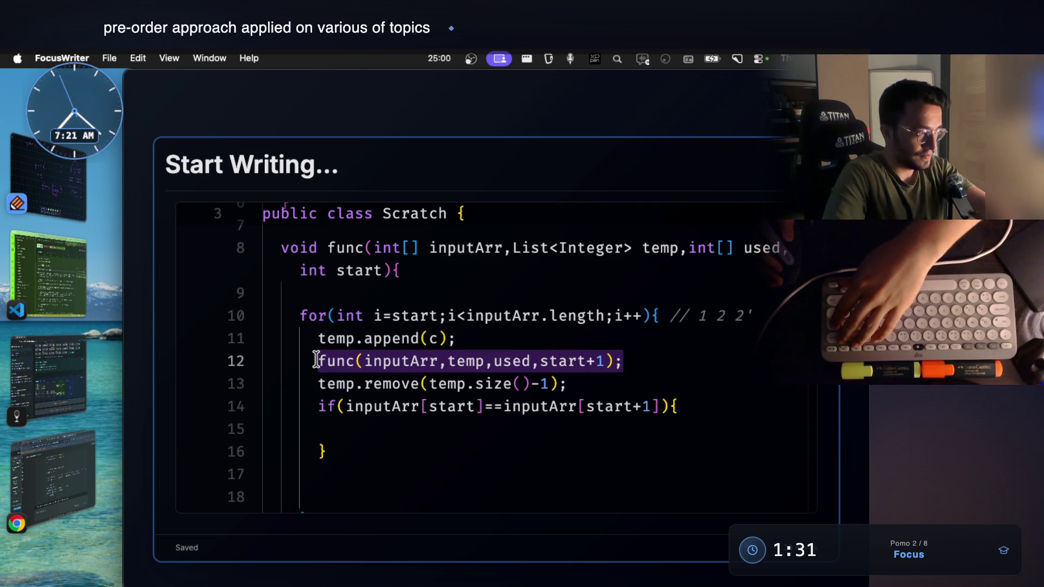
drag(585, 374, 315, 364)
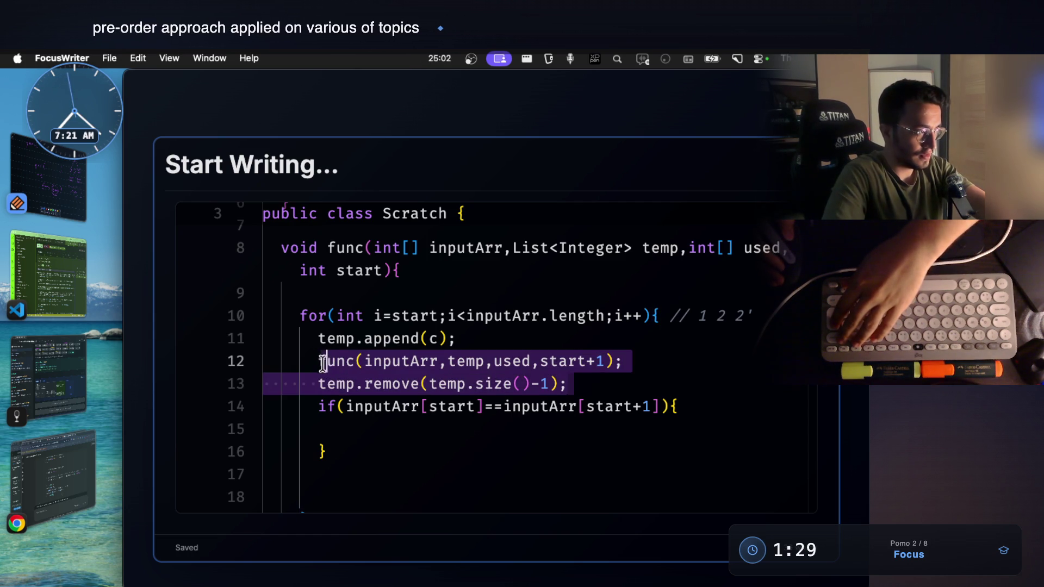
key(BackSpace)
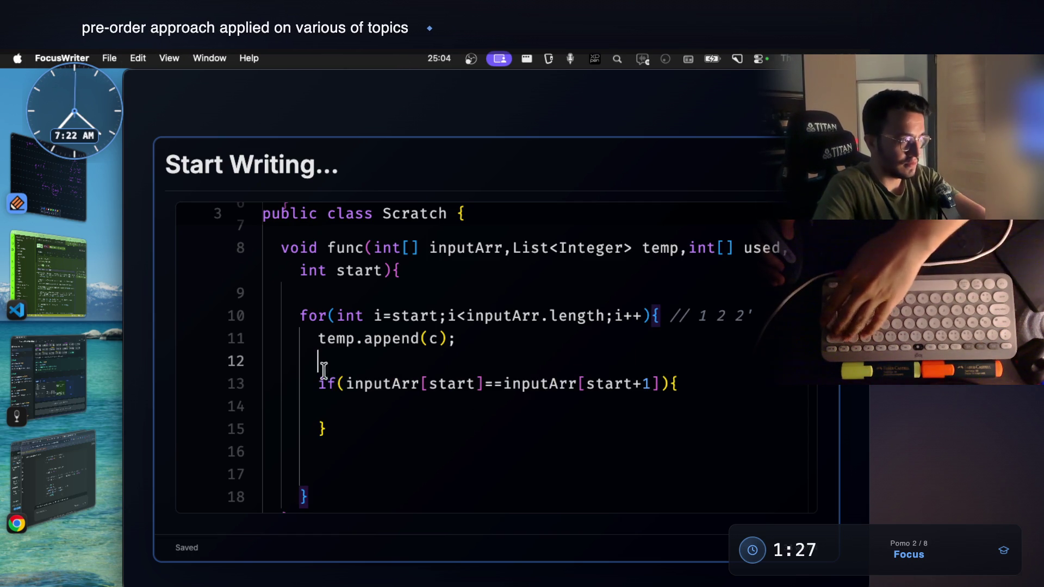
key(ctrl+z)
key(Up)
key(shift+Down)
key(shift+Down)
key(shift+Down)
key(BackSpace)
key(super+z)
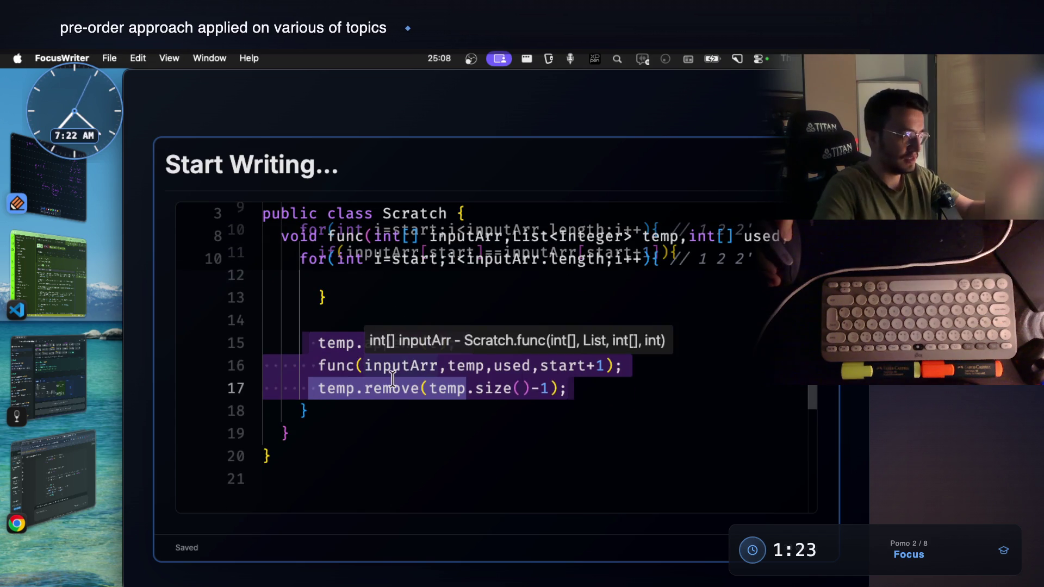
key(super+z)
scroll(402, 390, up, 1)
Step: Move the append, recursive call and remove lines inside the if-block and start a new line after remove
click(416, 397)
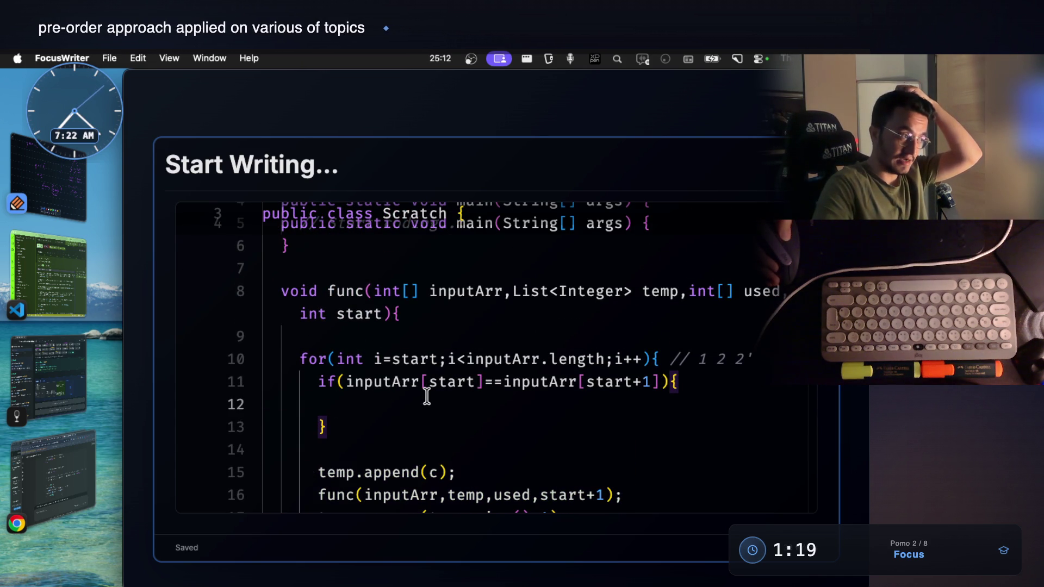
scroll(426, 396, down, 3)
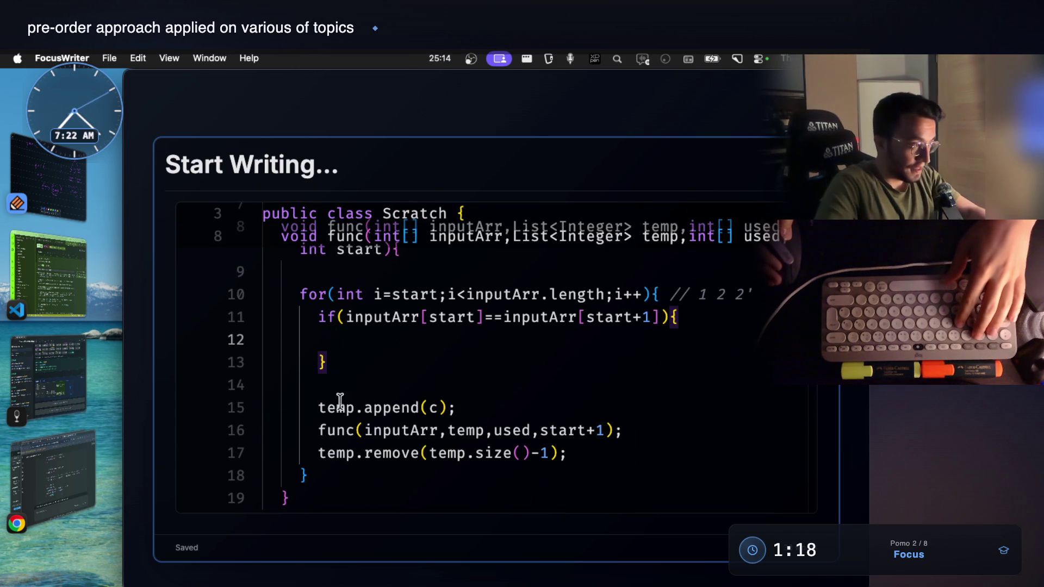
click(315, 408)
key(shift+Down)
key(shift+Down)
key(shift+Down)
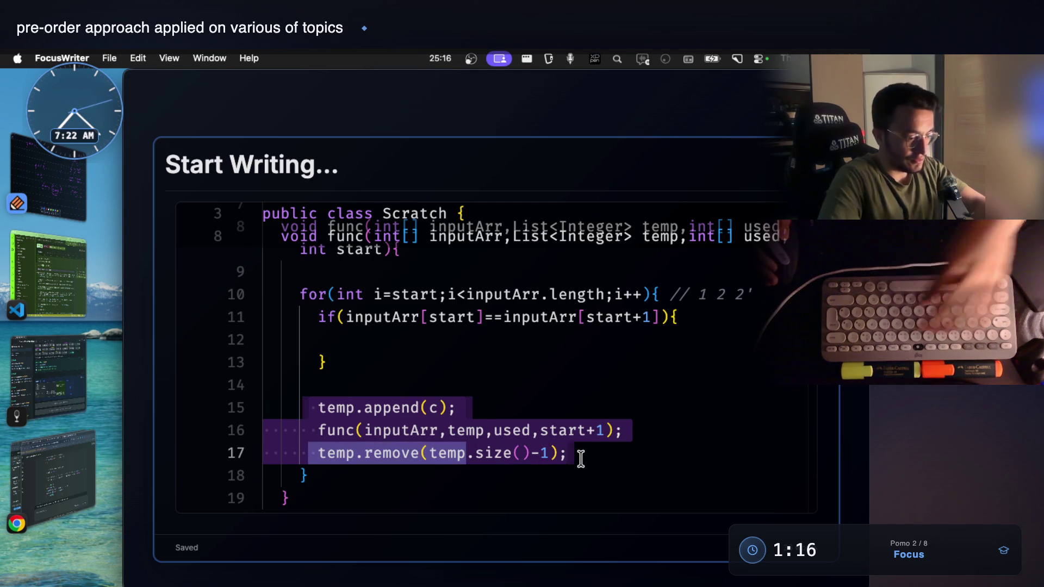
key(BackSpace)
click(404, 321)
key(super+v)
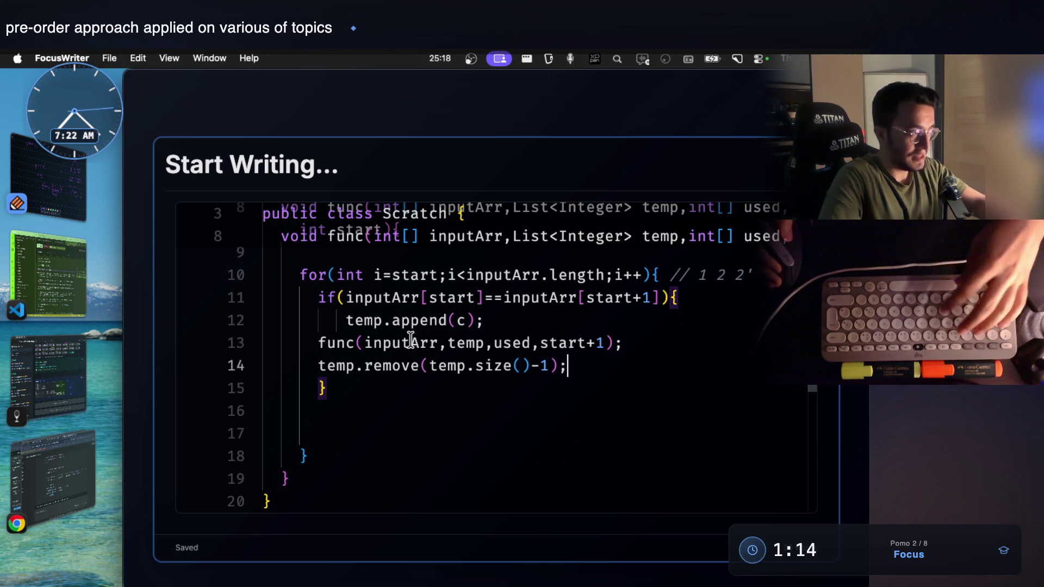
key(Return)
text(i++)
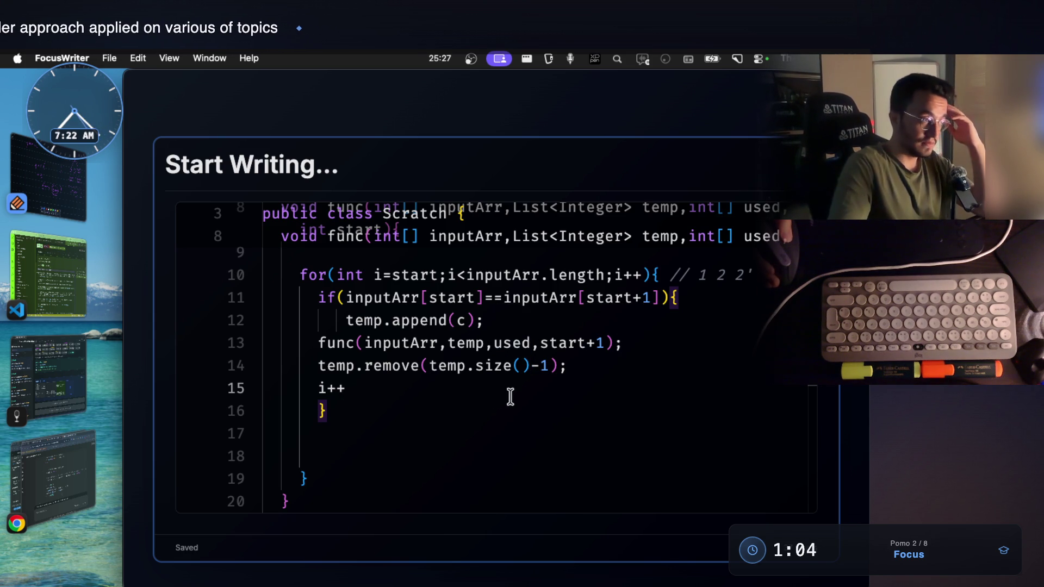
Step: Indent the call, remove and i++ lines, then review the start argument and every use of loop variable i
mouse_move(310, 344)
mouse_down()
mouse_move(333, 346)
mouse_move(368, 368)
mouse_move(371, 383)
mouse_up()
key(Tab)
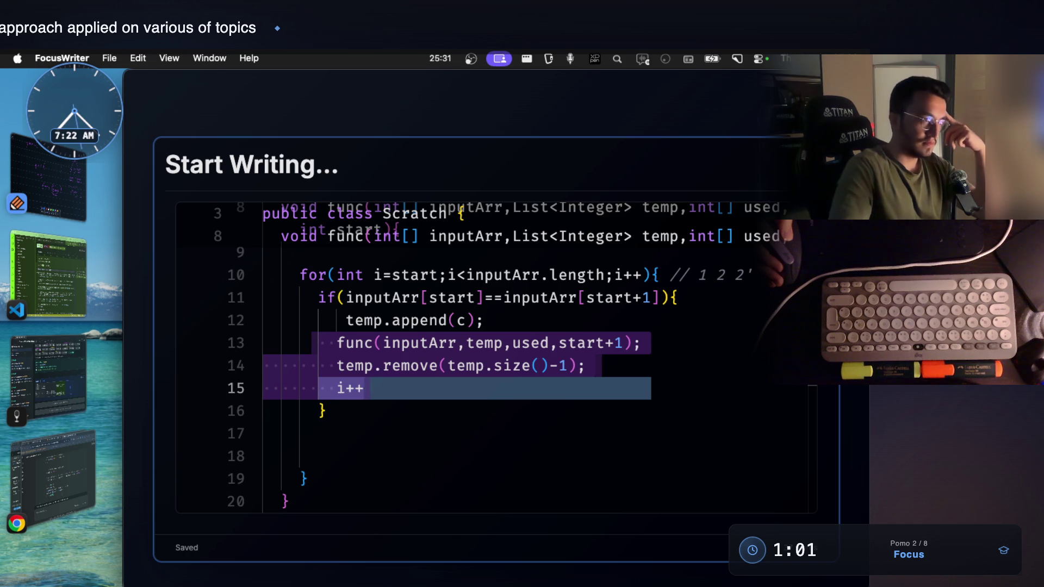
click(428, 392)
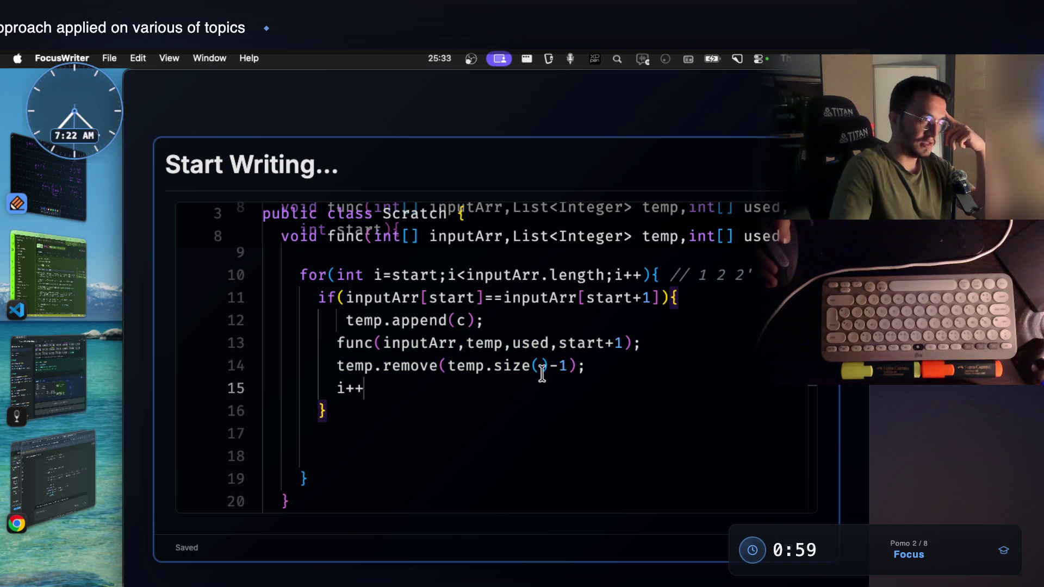
drag(337, 343, 650, 353)
key(Down)
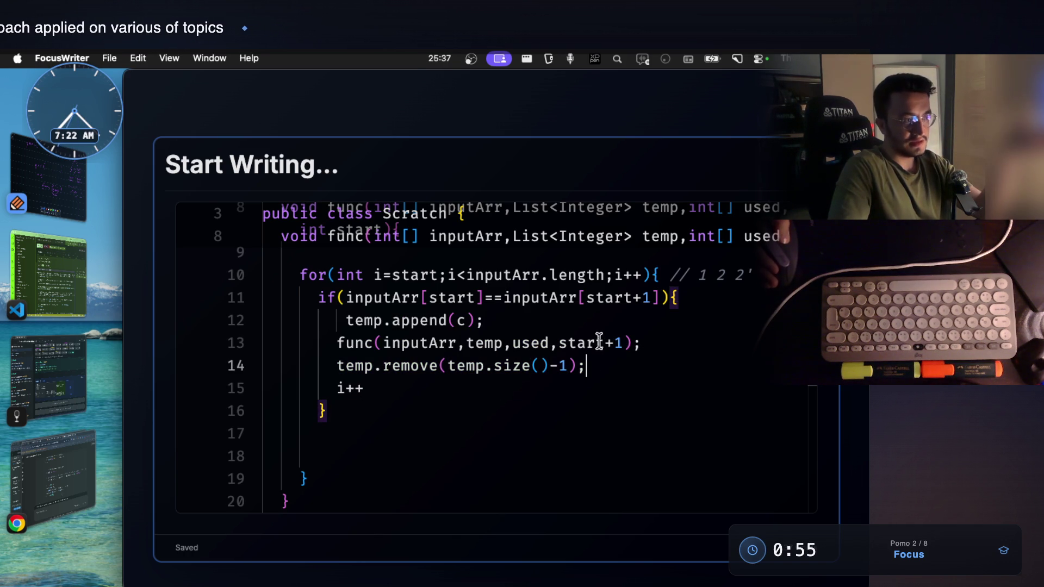
double_click(571, 343)
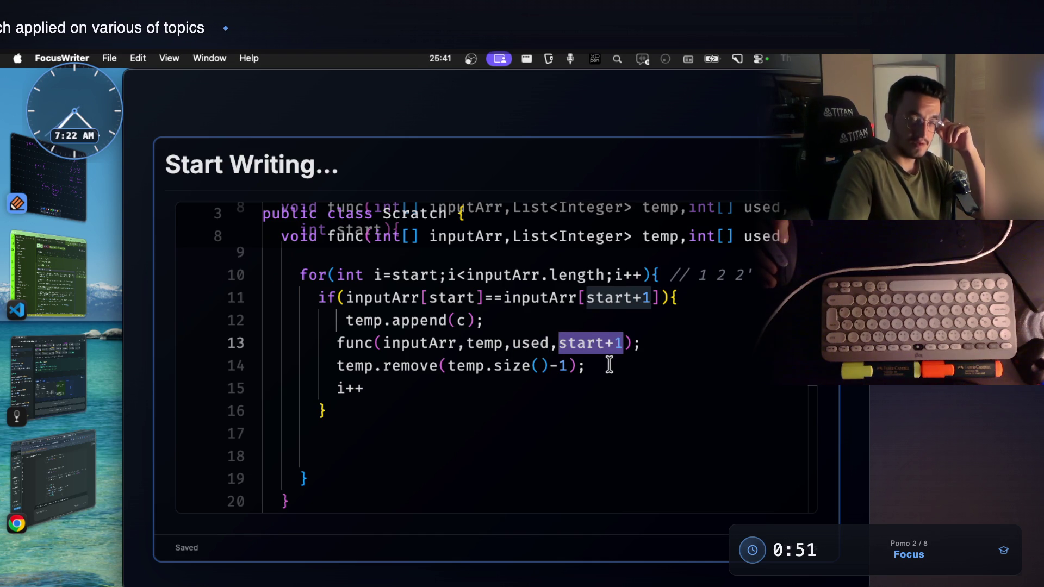
scroll(608, 367, up, 2)
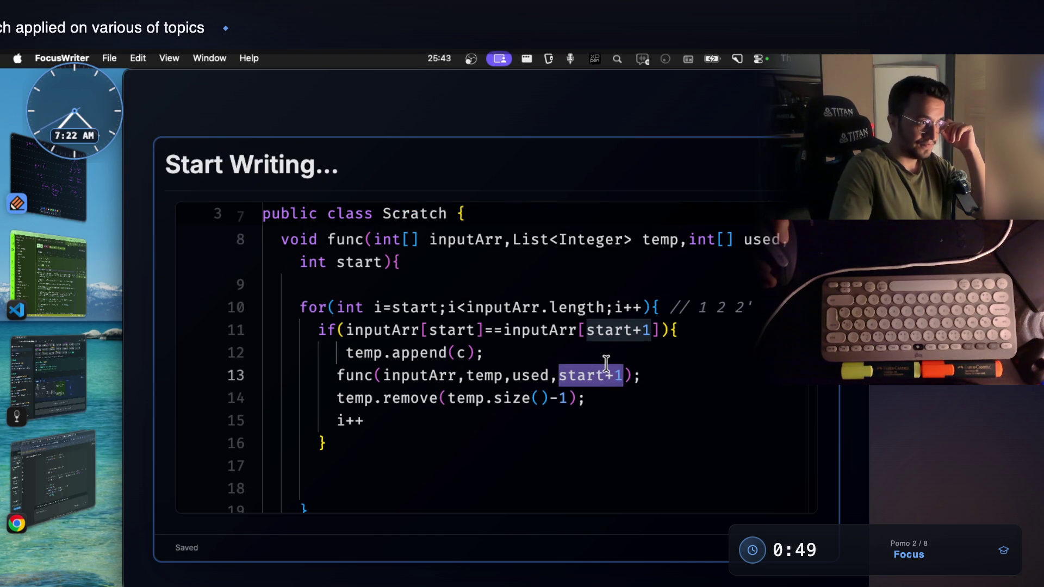
click(370, 418)
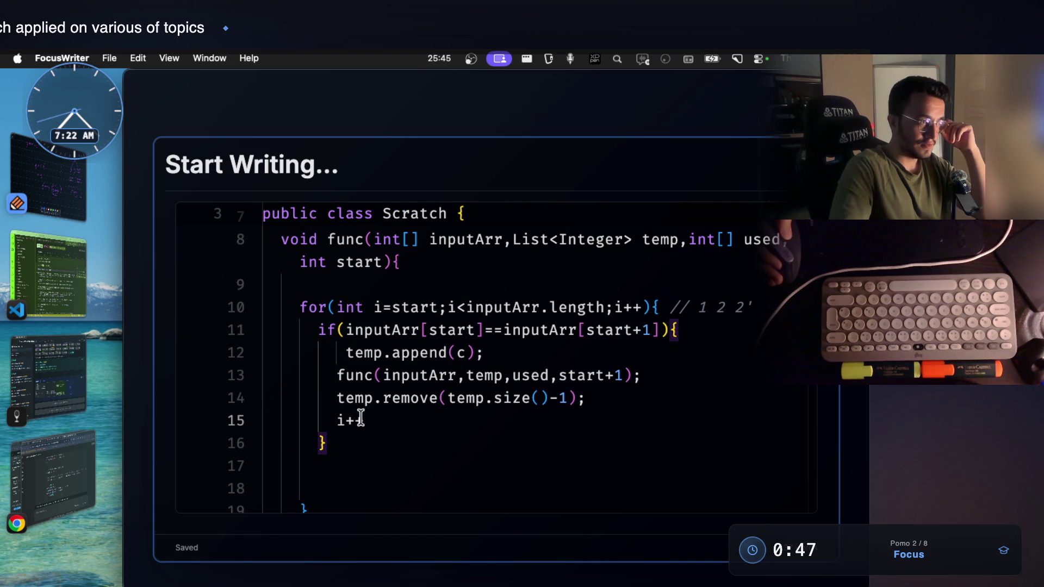
drag(616, 307, 645, 308)
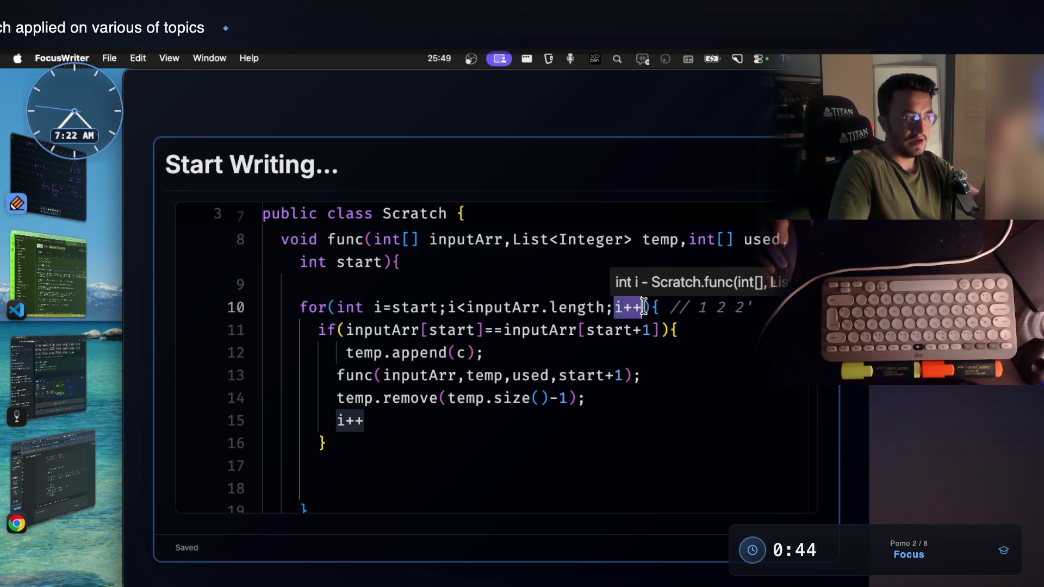
click(389, 418)
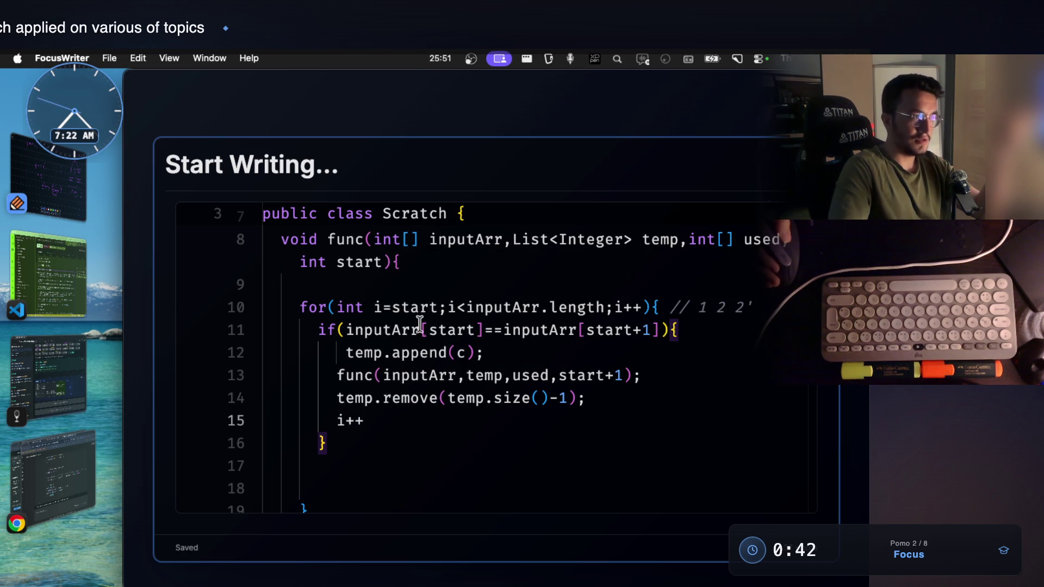
click(380, 309)
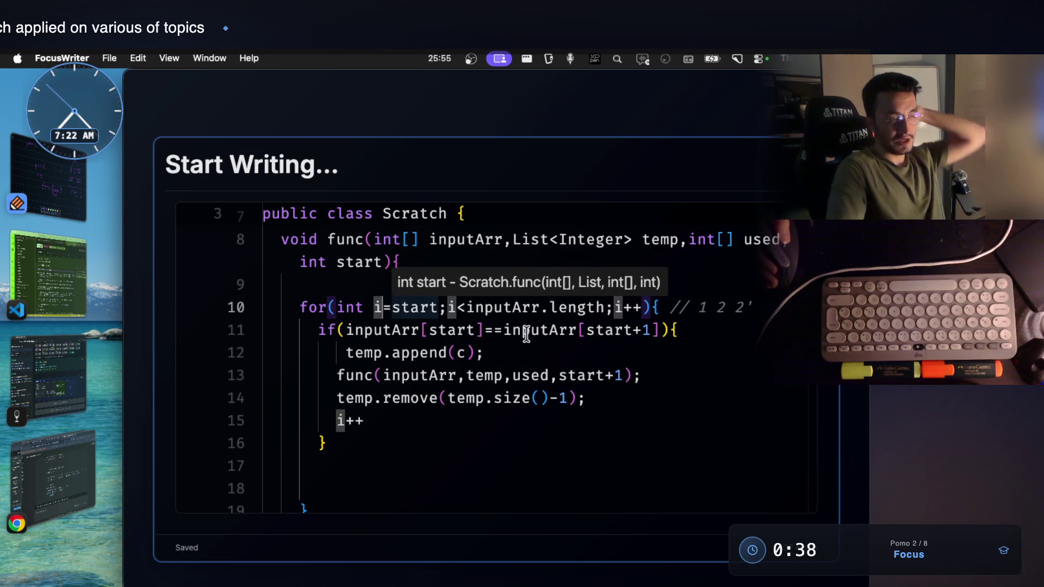
click(571, 353)
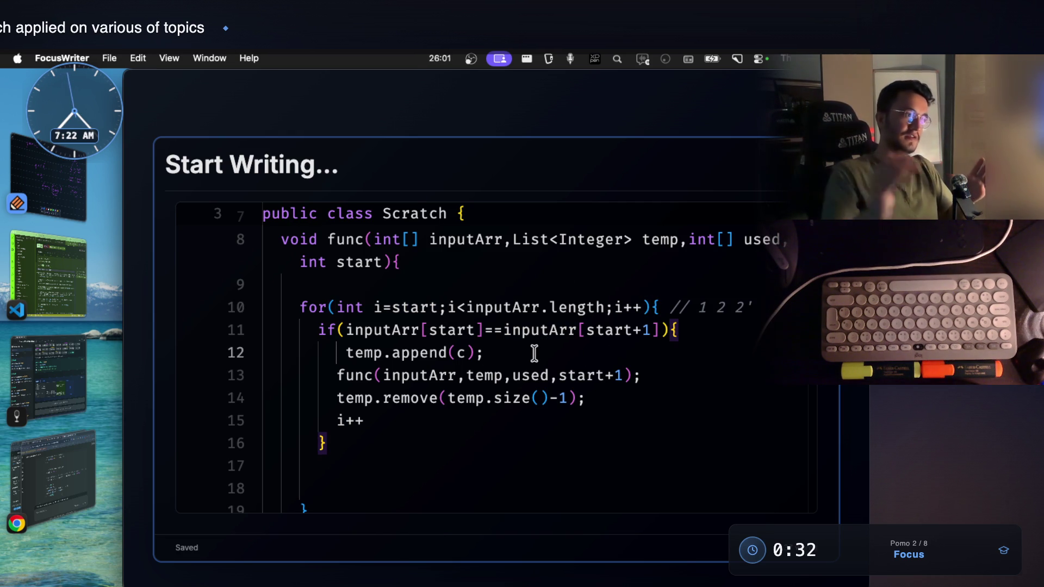
Step: Insert a blank line above the if statement, check start in its condition, and select the whole for loop
double_click(317, 330)
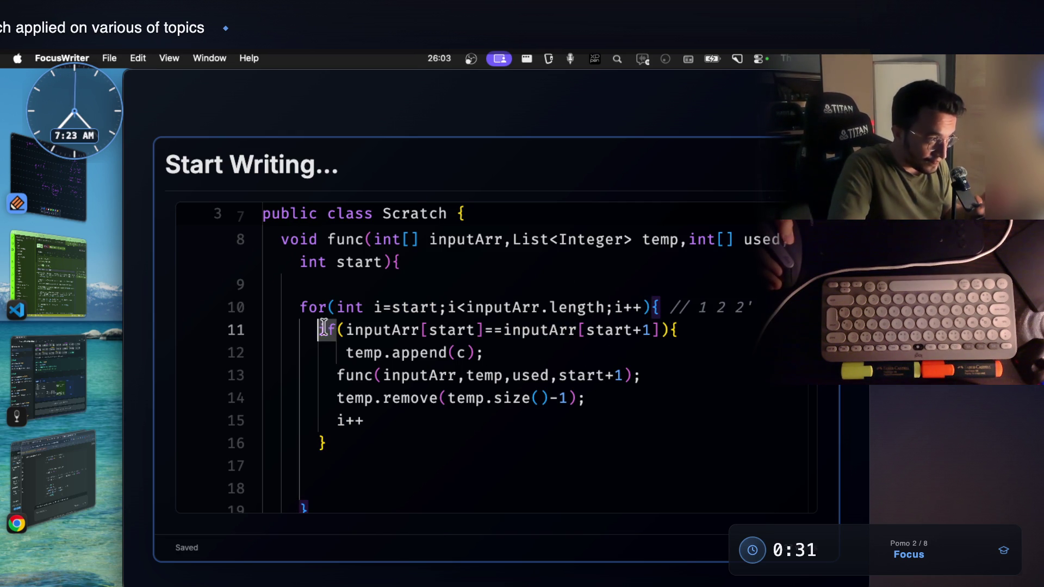
key(Return)
key(Up)
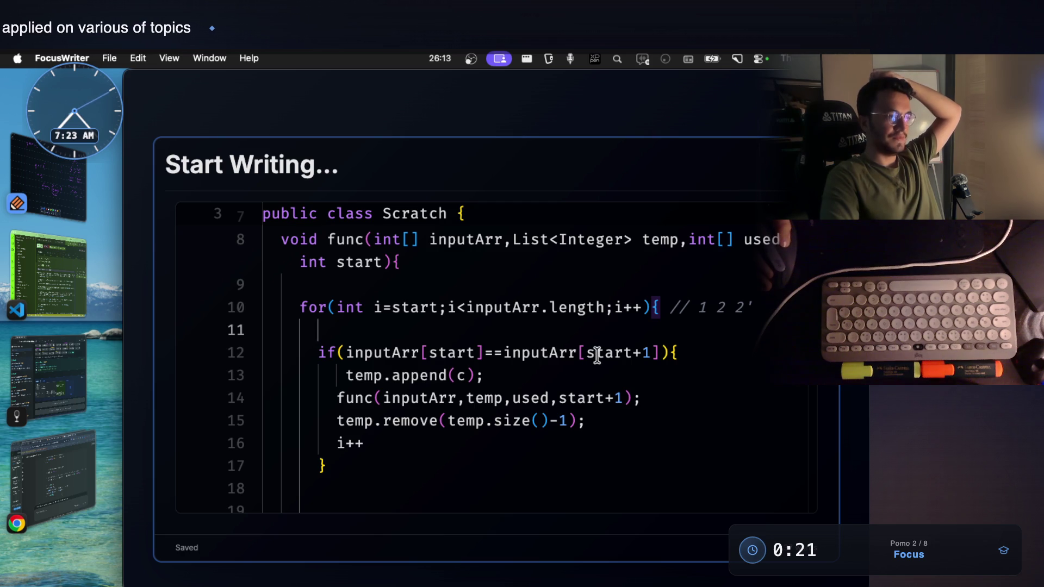
double_click(626, 352)
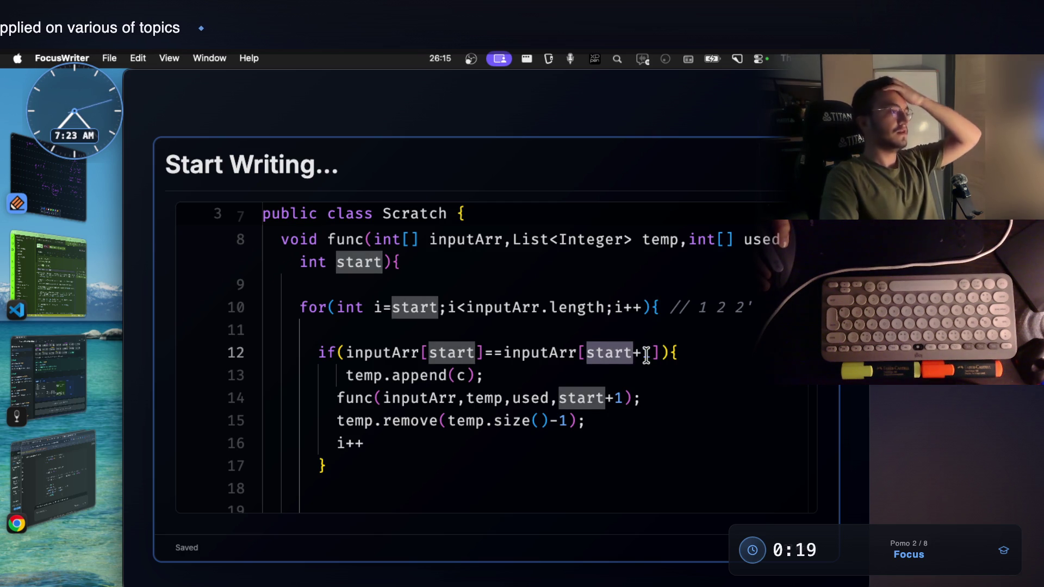
click(597, 422)
mouse_move(300, 308)
mouse_down()
mouse_move(337, 487)
mouse_move(322, 501)
mouse_up()
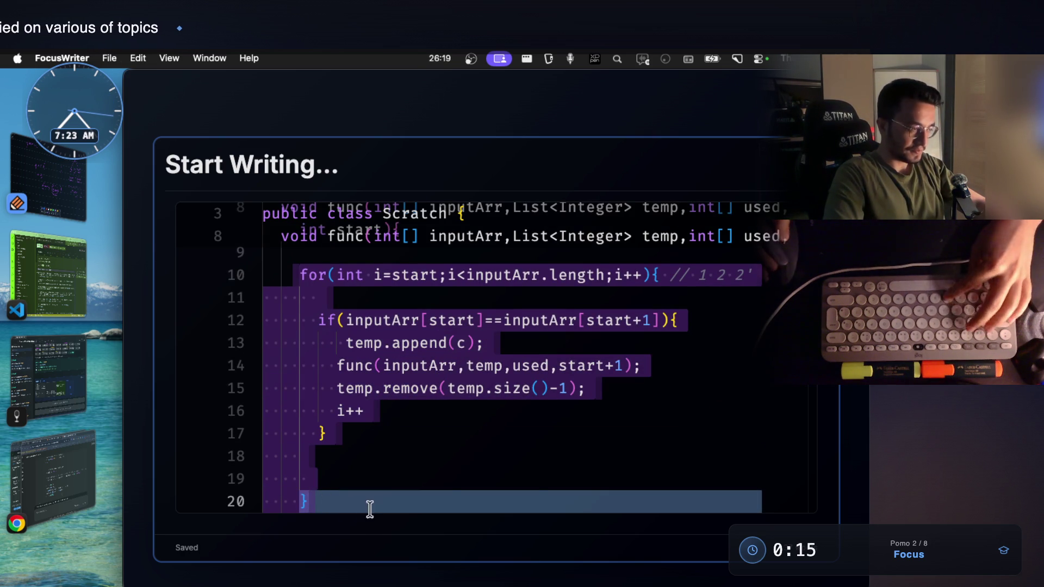
Step: Switch to Visual Studio Code and paste the copied loop into the terminal prompt
click(67, 307)
key(super+v)
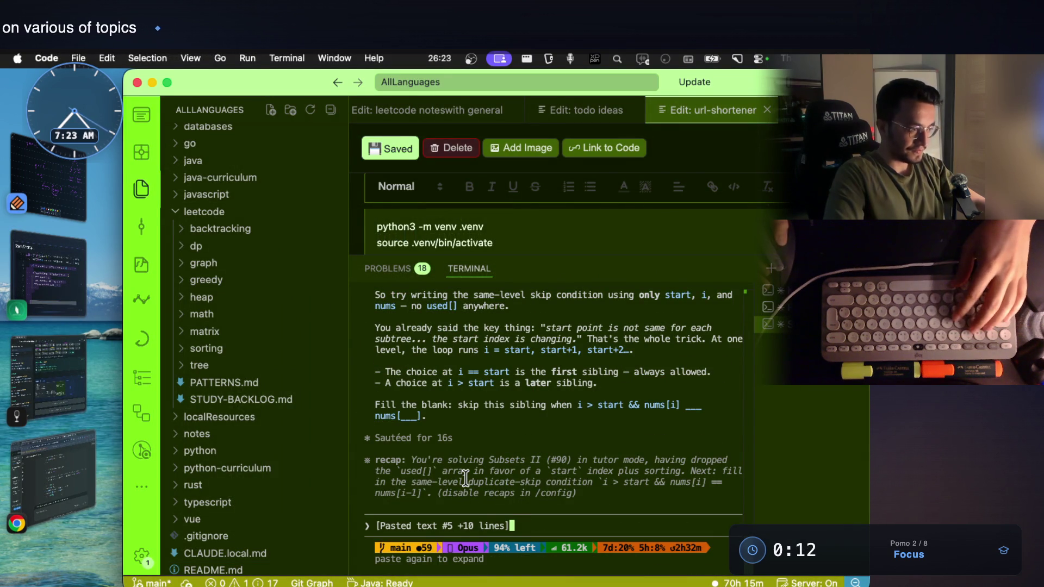
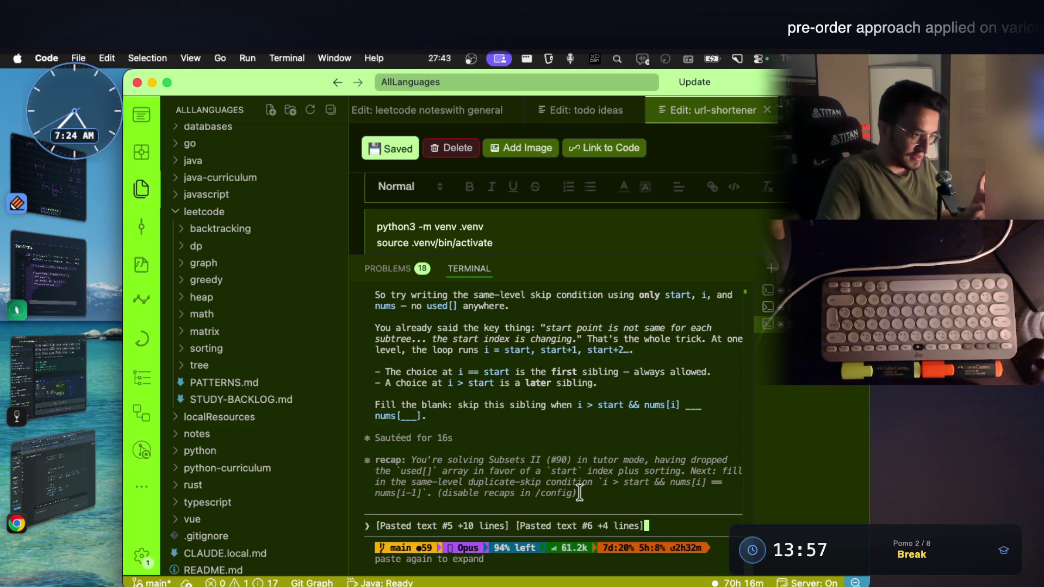
Step: Submit the same-level duplicate-skip explanation to the tutor and bring the handwritten notes forward
key(Return)
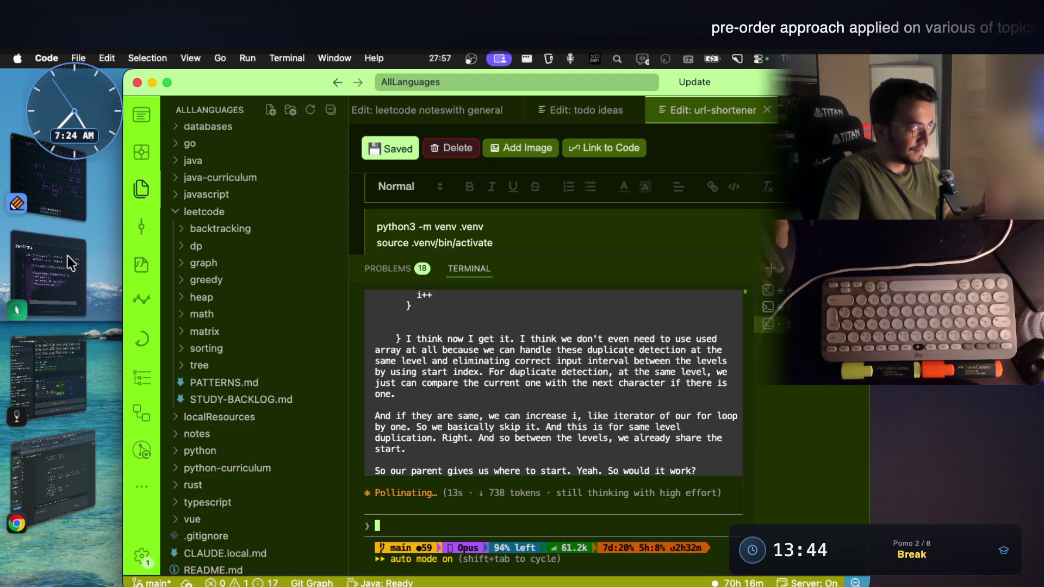
click(62, 204)
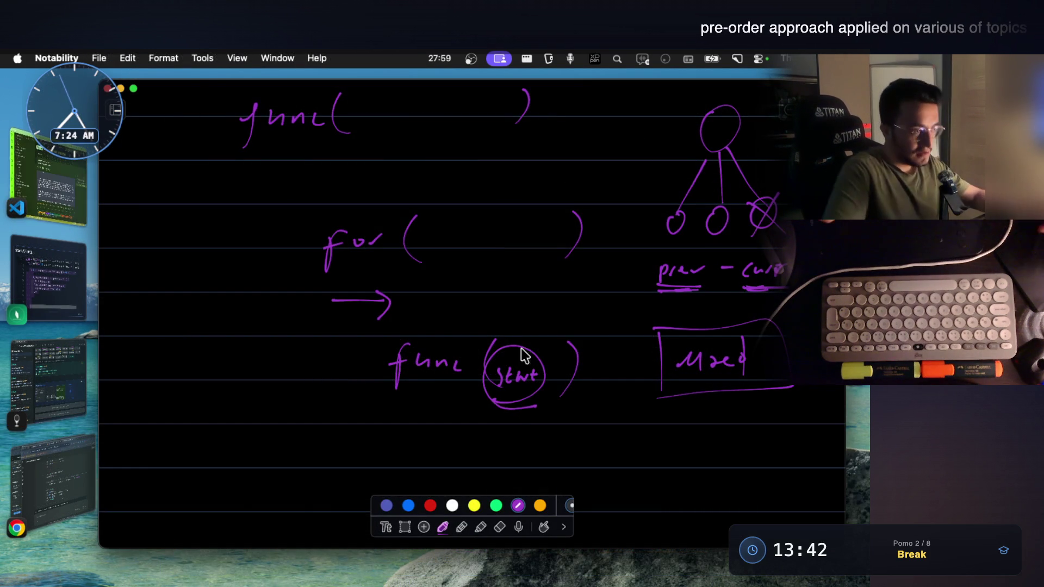
drag(498, 406, 534, 401)
scroll(538, 340, up, 5)
scroll(539, 340, down, 3)
scroll(551, 304, down, 1)
scroll(550, 304, down, 1)
scroll(572, 310, down, 10)
scroll(590, 317, up, 5)
scroll(560, 347, up, 1)
scroll(560, 346, up, 5)
scroll(560, 346, up, 4)
scroll(560, 346, up, 5)
scroll(561, 350, up, 1)
scroll(560, 350, up, 1)
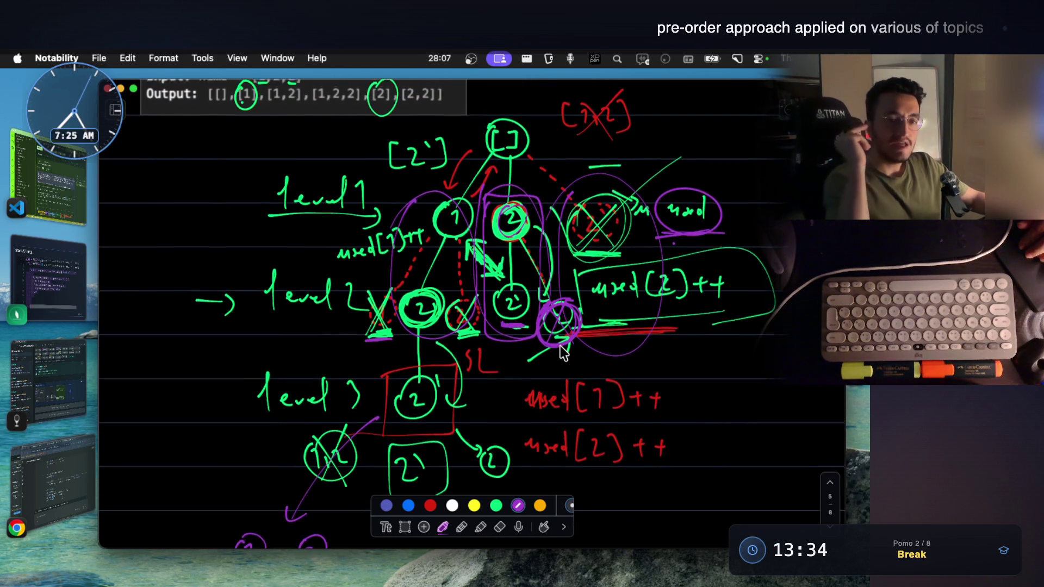
scroll(561, 349, up, 1)
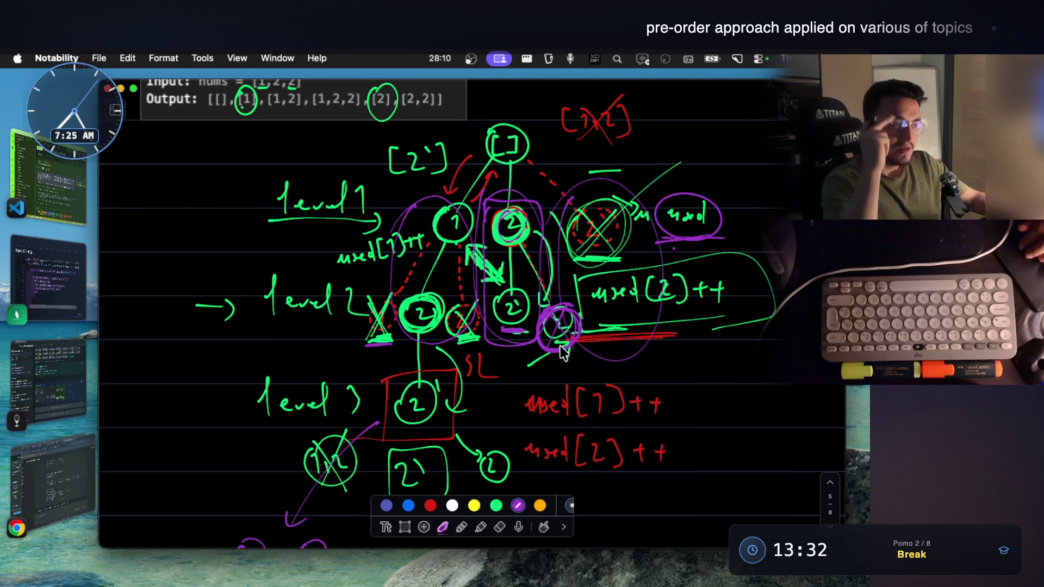
scroll(562, 350, up, 1)
scroll(561, 350, up, 1)
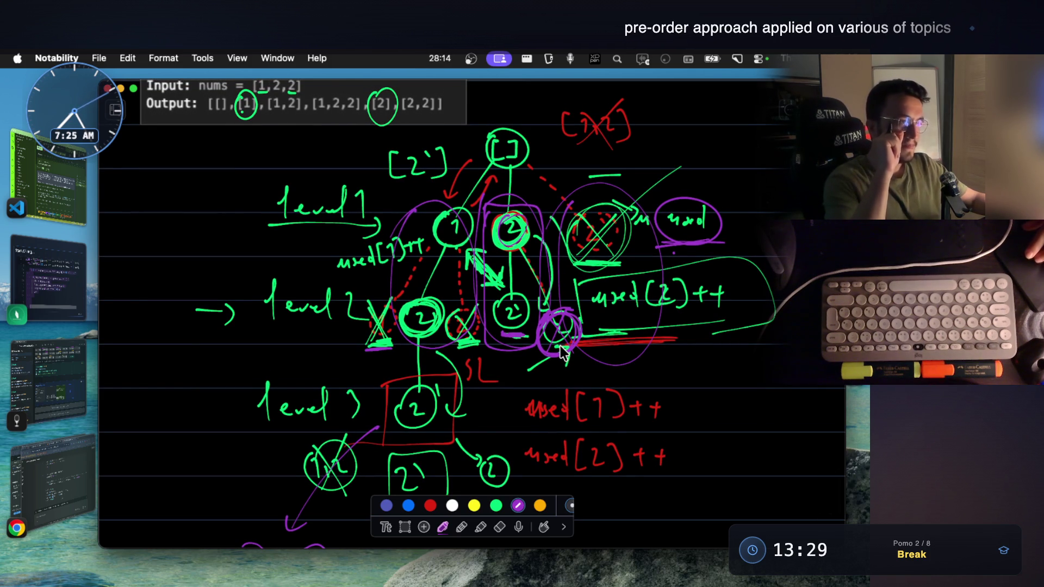
scroll(561, 349, up, 5)
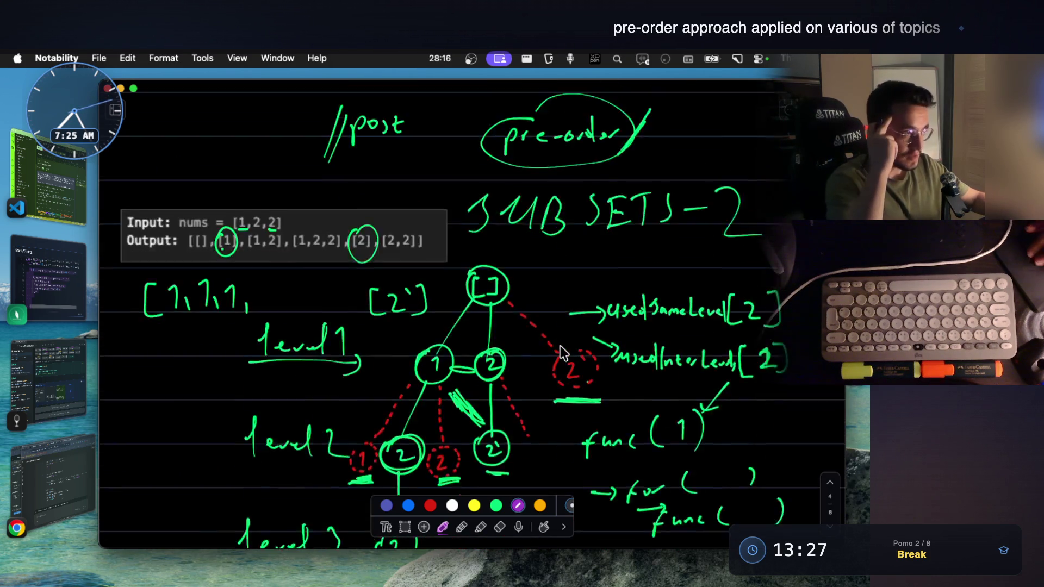
scroll(562, 353, down, 3)
scroll(408, 344, up, 3)
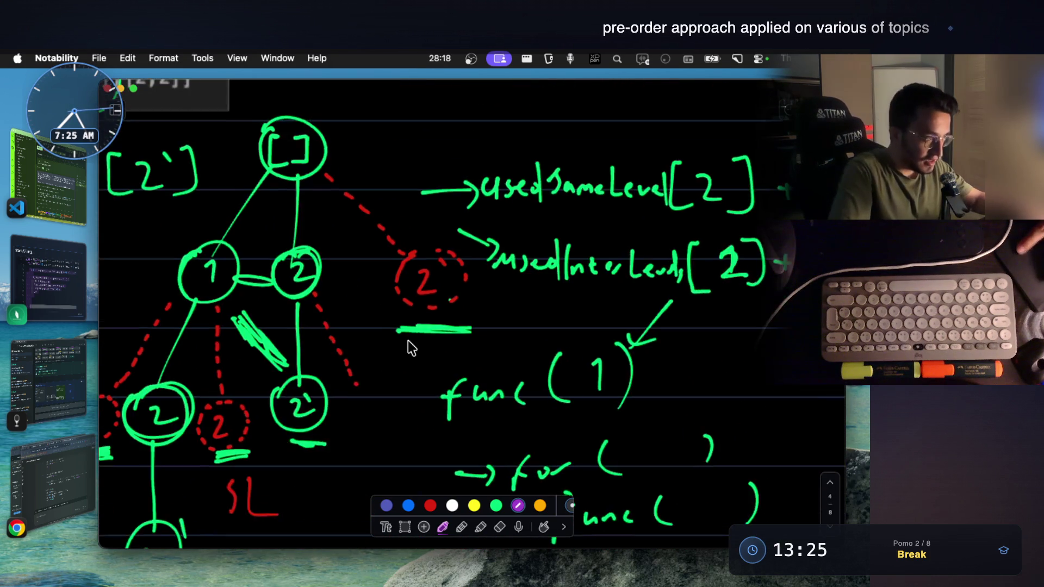
scroll(400, 337, up, 2)
scroll(400, 337, left, 5)
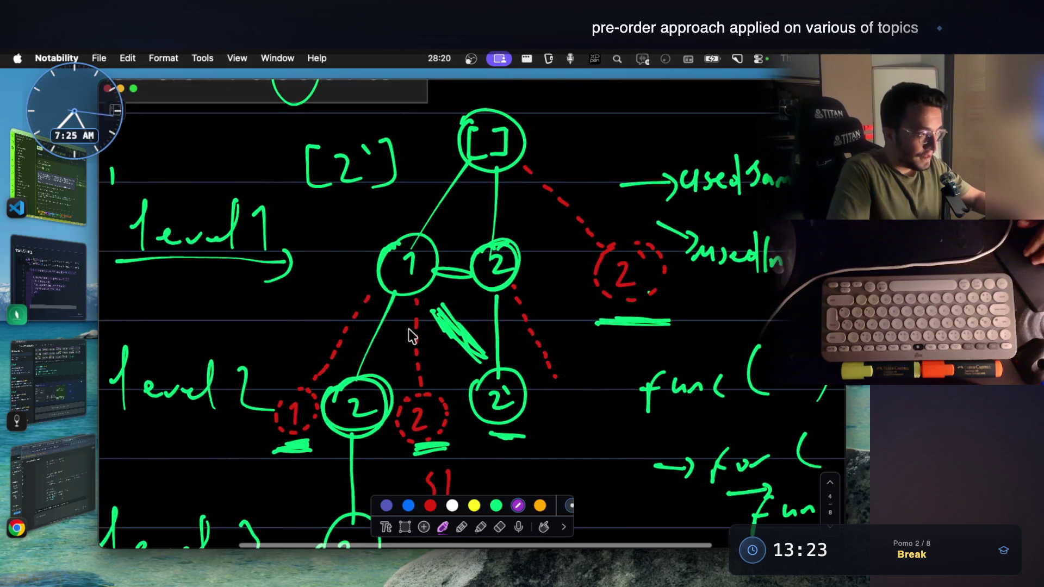
scroll(408, 336, down, 1)
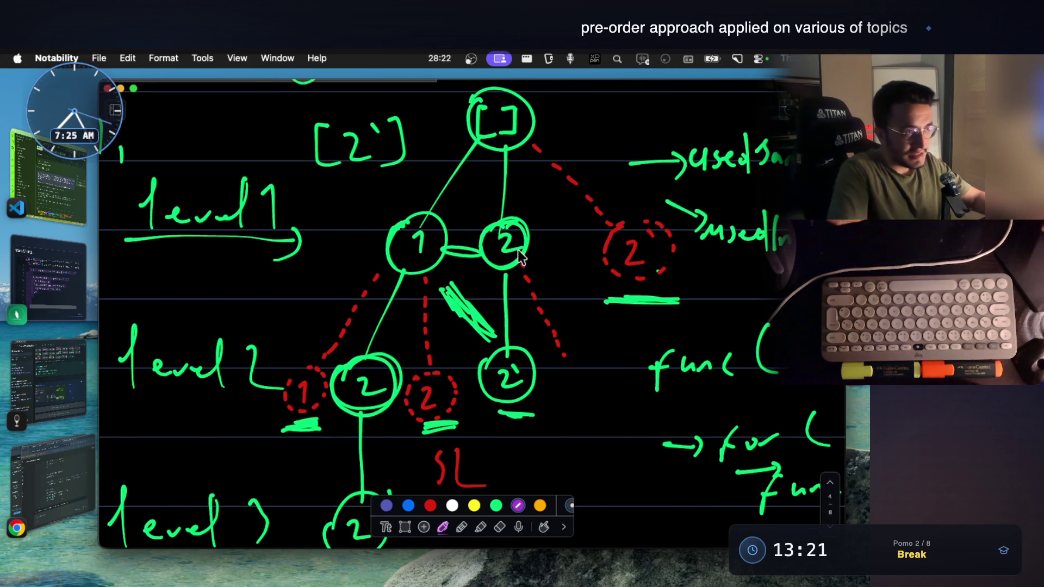
Step: Circle the red dashed 2 node at level one of the recursion tree
mouse_move(627, 207)
mouse_down()
mouse_move(641, 194)
mouse_move(613, 215)
mouse_up()
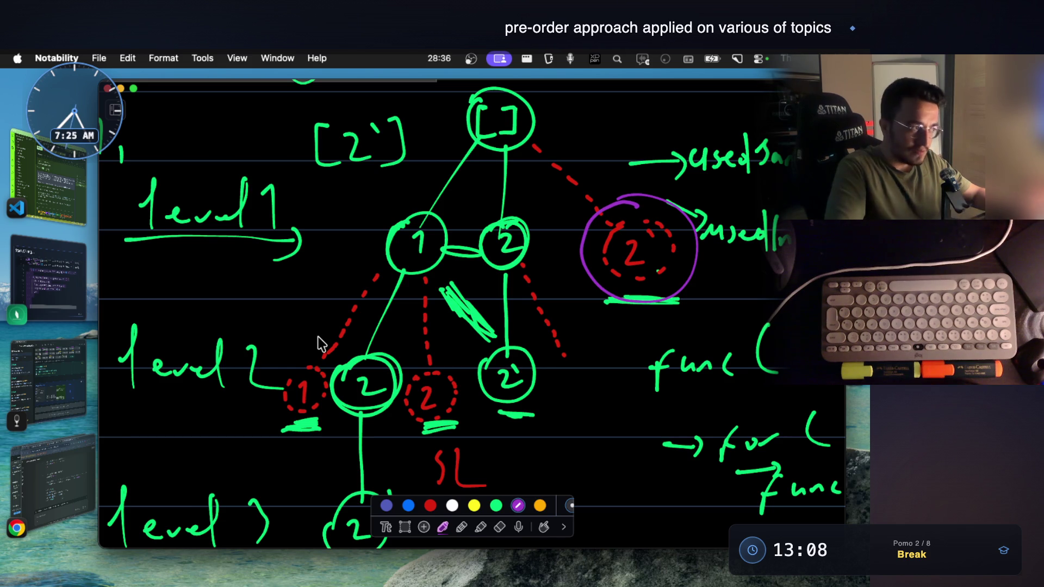
Step: Circle the red dashed 1 node, erase the link between level-1 nodes 1 and 2, and return to the pen
mouse_move(300, 356)
mouse_down()
mouse_move(284, 377)
mouse_move(292, 365)
mouse_up()
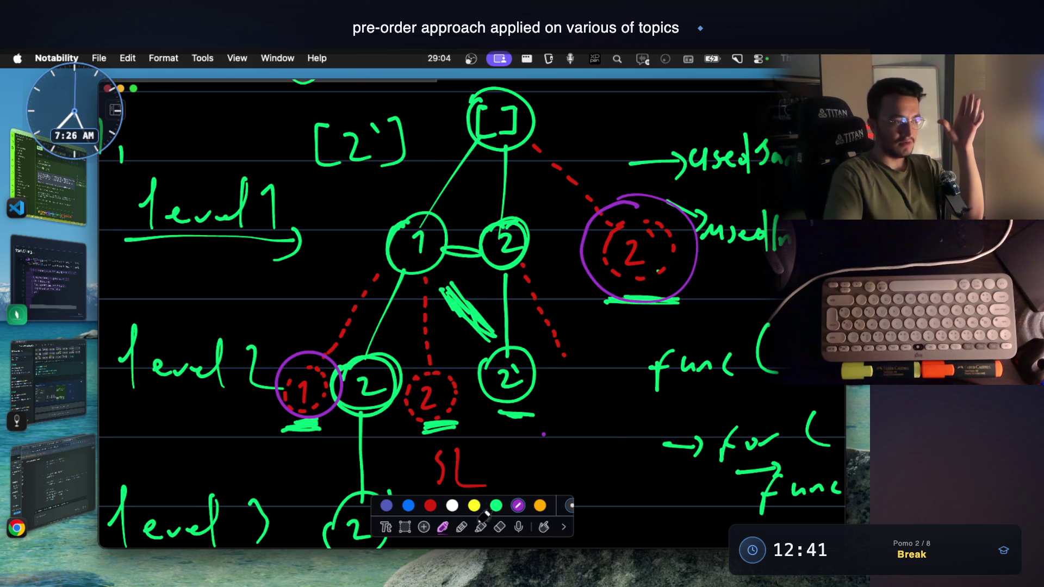
click(499, 528)
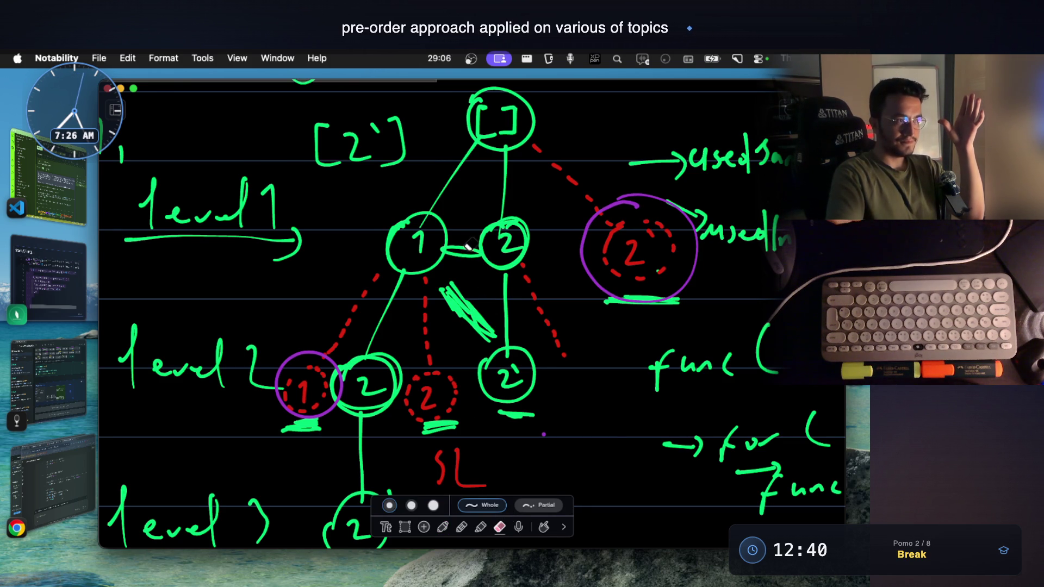
click(442, 528)
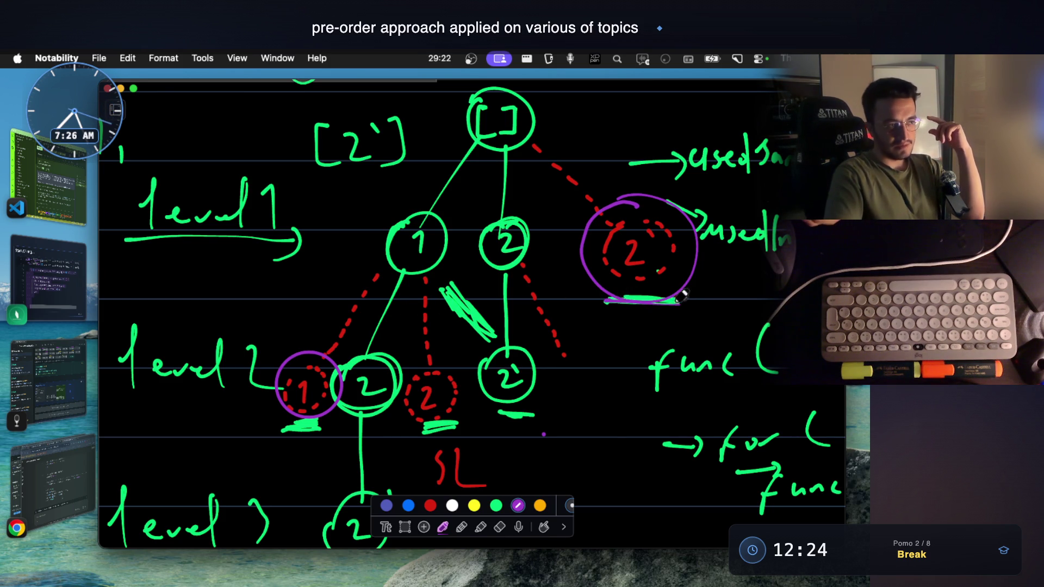
Step: Underline the circled 2 and 1 nodes and draw an arrow between level 1 and level 2
drag(595, 307, 678, 305)
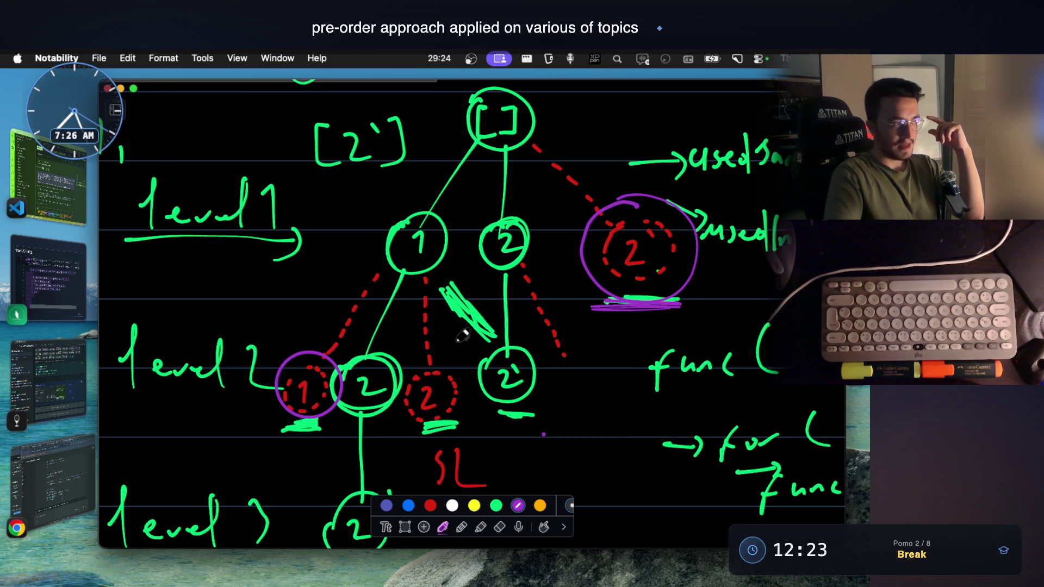
drag(336, 425, 295, 418)
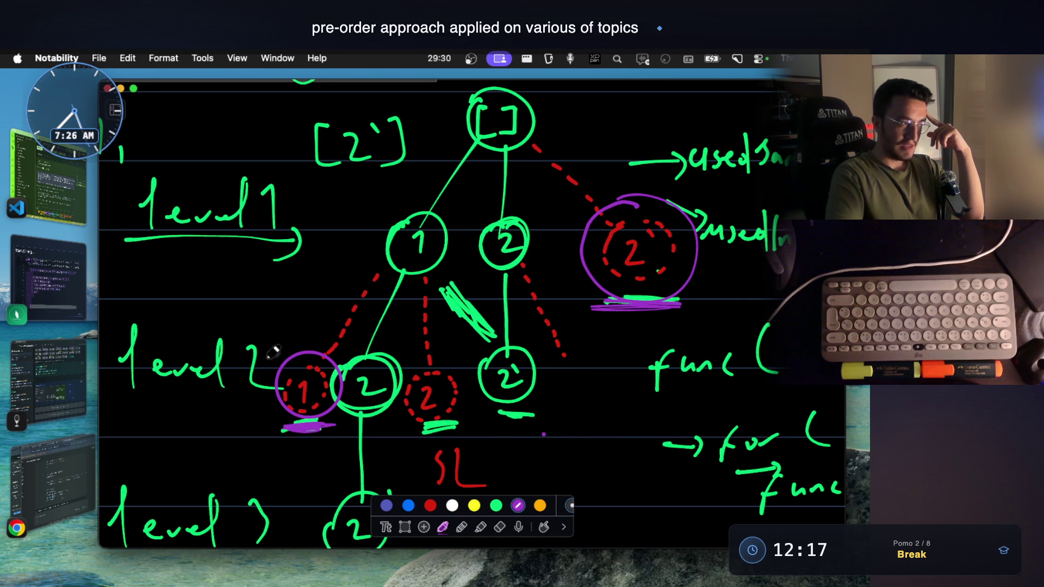
mouse_move(205, 264)
mouse_down()
mouse_move(200, 309)
mouse_move(221, 273)
mouse_up()
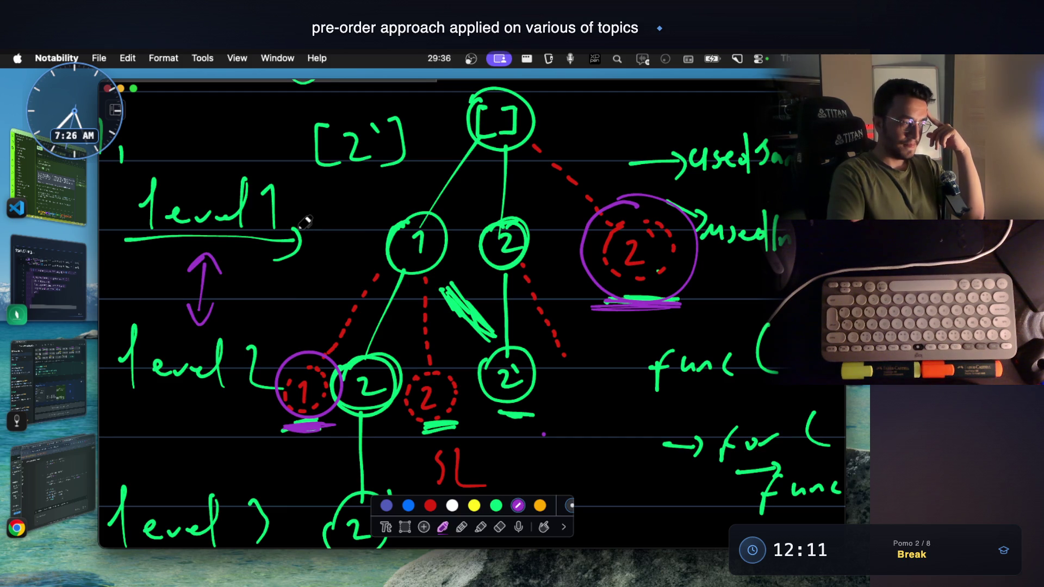
Step: Handwrite 'start+1' under level 2, underline it, add an arrowhead under circled 2, then return to VS Code
mouse_move(170, 430)
mouse_down()
mouse_move(165, 458)
mouse_move(230, 414)
mouse_up()
mouse_move(170, 469)
mouse_down()
mouse_move(249, 429)
mouse_move(227, 445)
mouse_up()
mouse_move(235, 412)
mouse_down()
mouse_move(253, 409)
mouse_move(246, 422)
mouse_move(257, 425)
mouse_up()
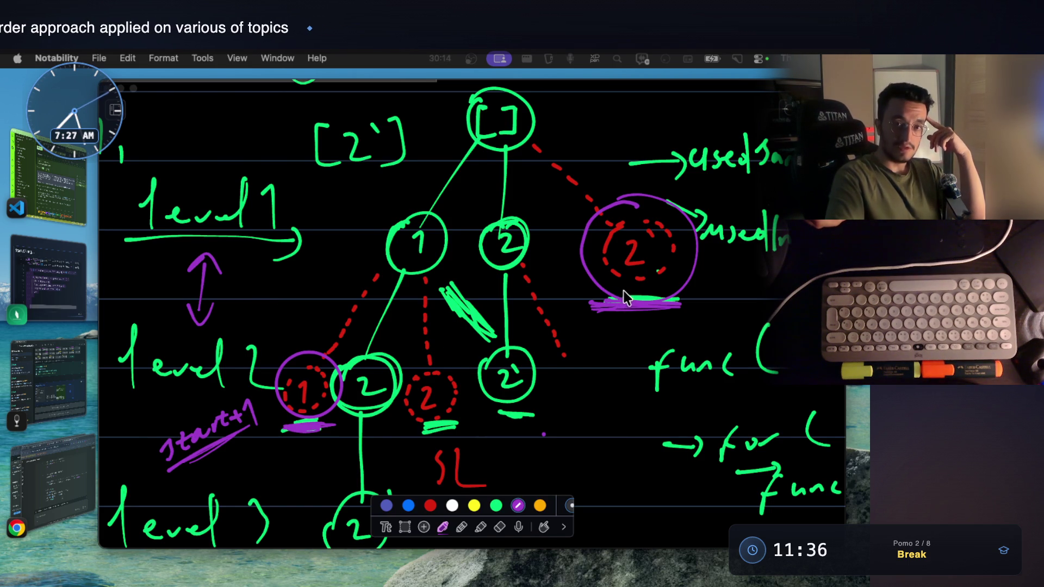
drag(676, 308, 692, 291)
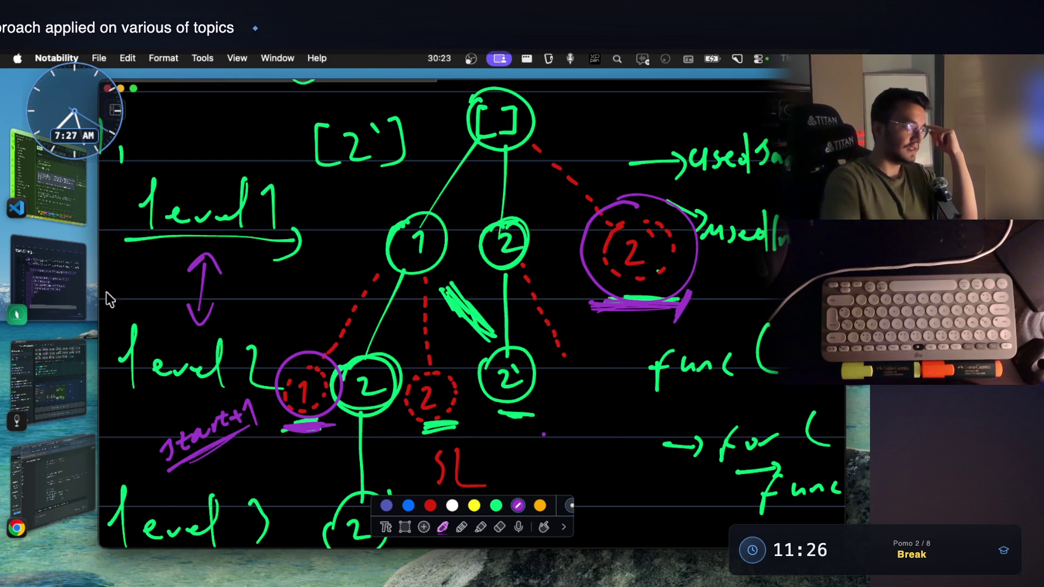
click(65, 186)
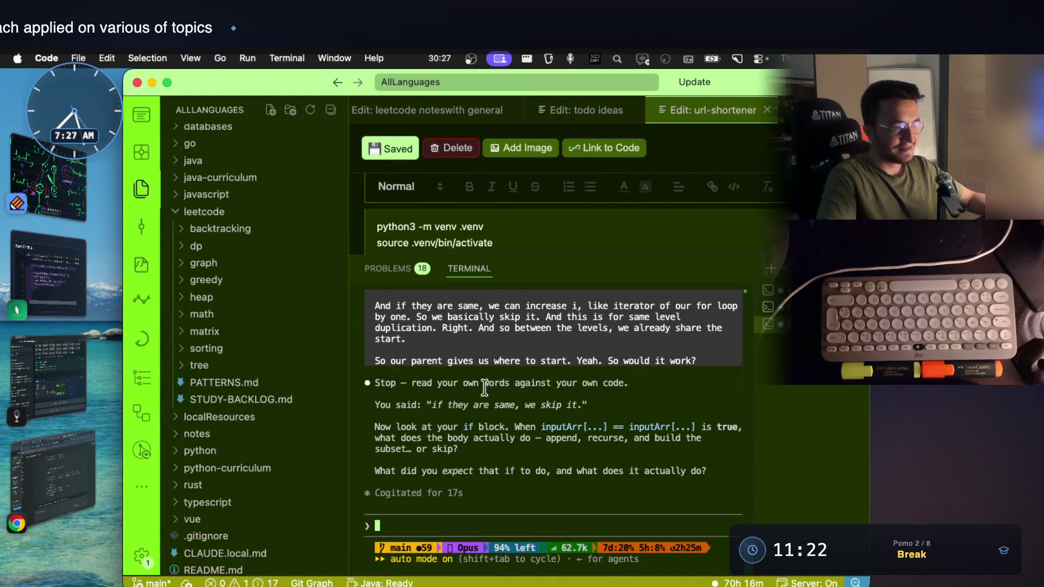
Step: Read the tutor's reply about the if block, marking key phrases, then bring the Subsets II LeetCode page forward
drag(412, 383, 626, 384)
drag(431, 405, 572, 405)
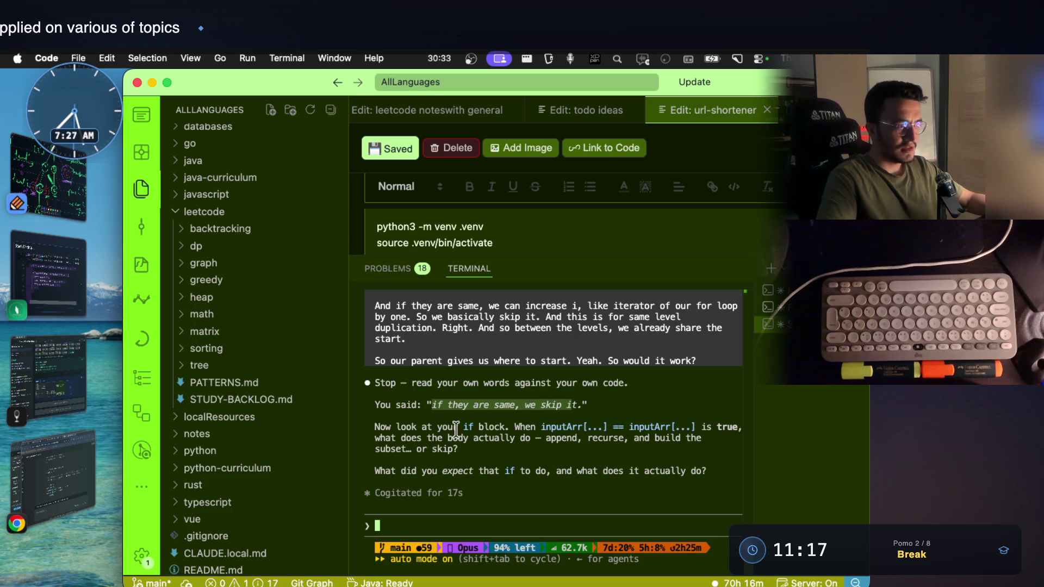
click(425, 430)
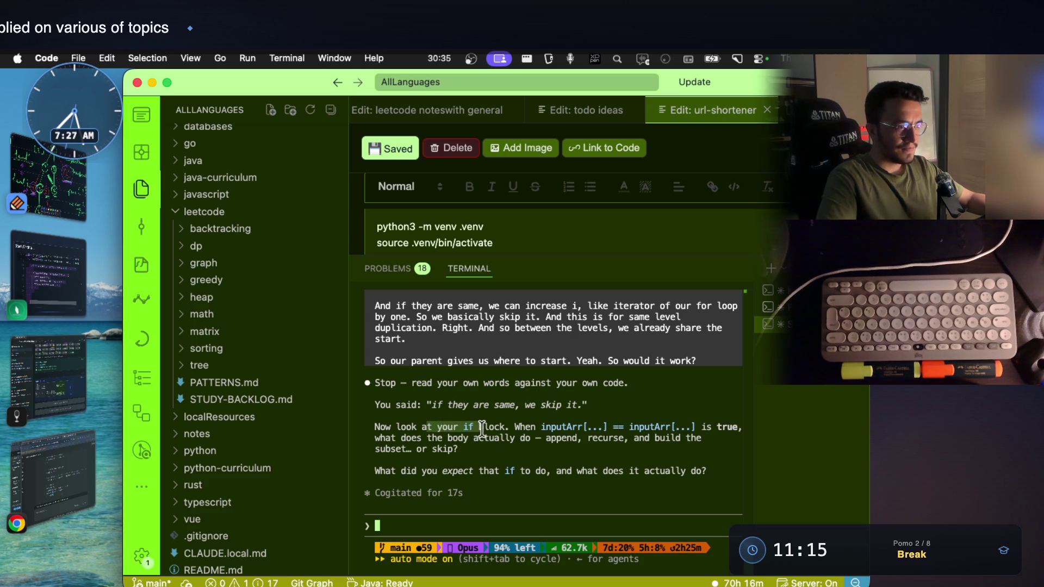
drag(480, 427, 606, 424)
drag(417, 439, 536, 439)
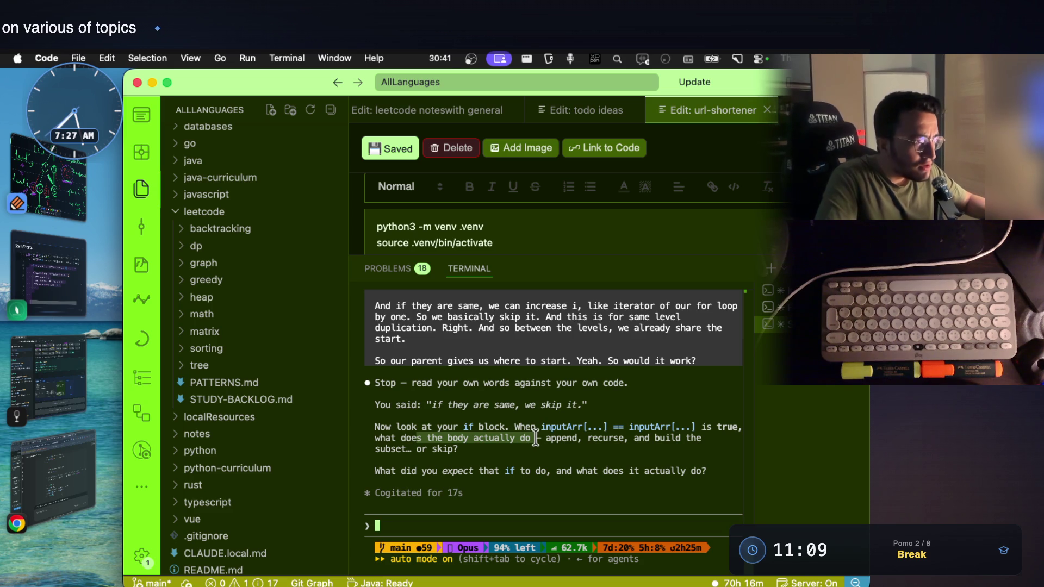
click(59, 390)
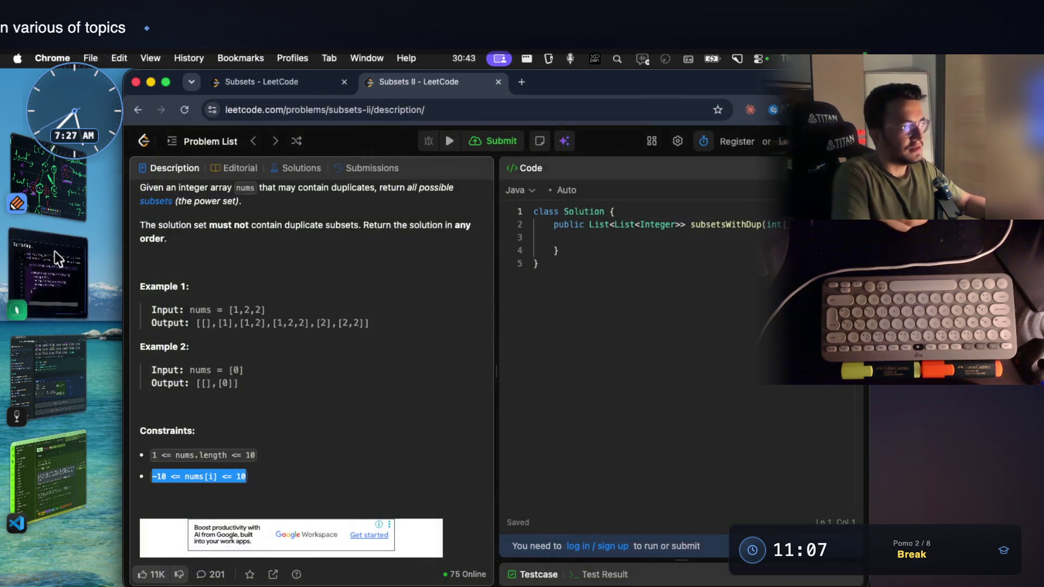
Step: In FocusWriter, delete the append, recurse and remove lines in the if block, then undo to restore them
click(49, 269)
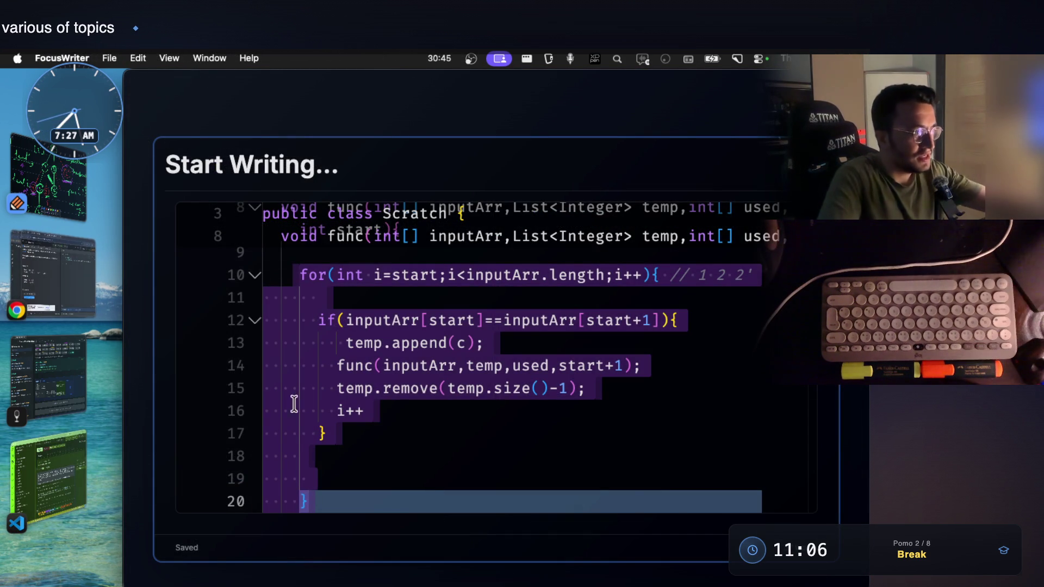
click(373, 408)
drag(342, 343, 609, 386)
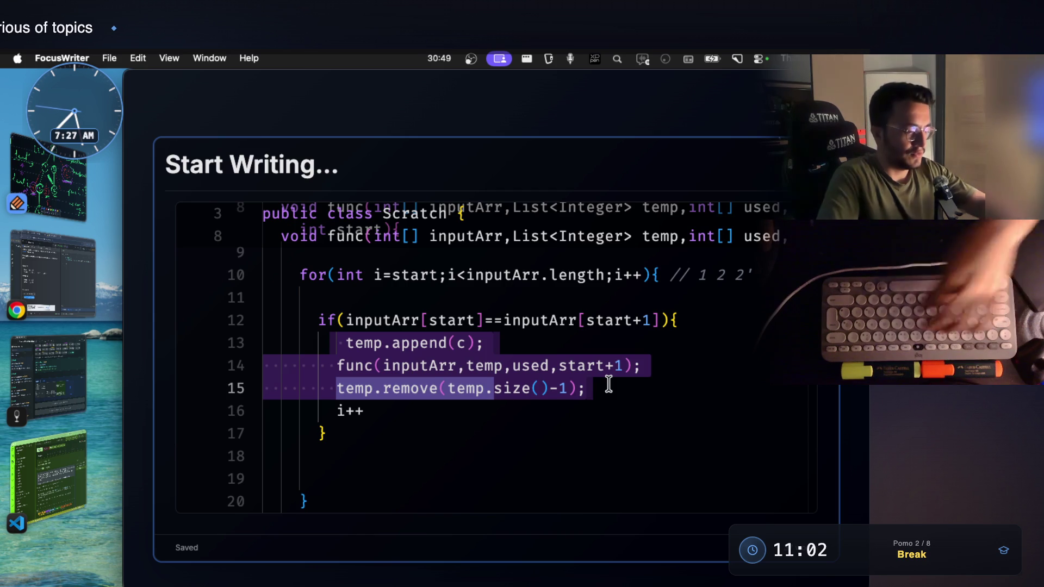
key(BackSpace)
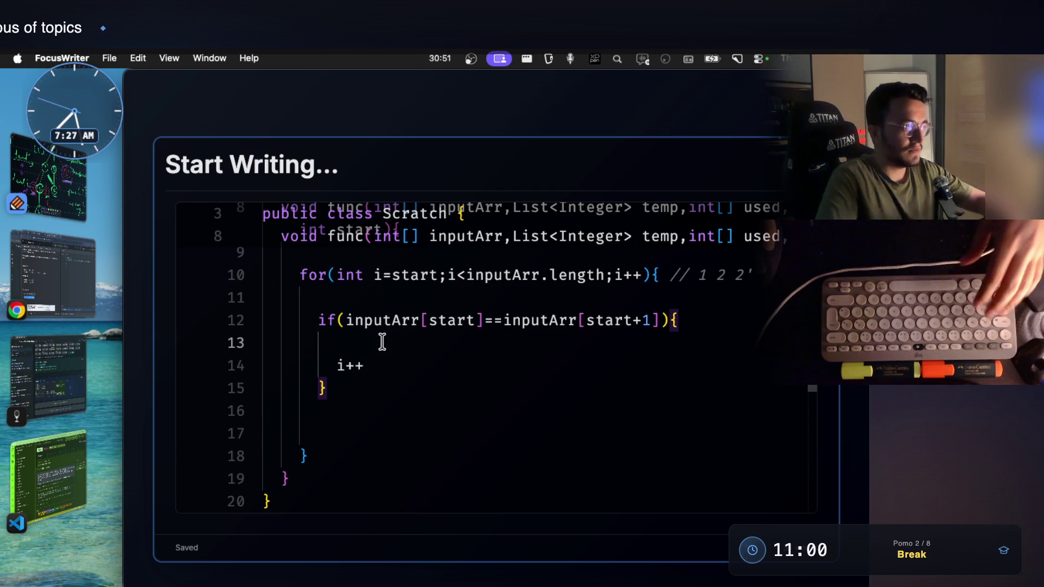
key(super+z)
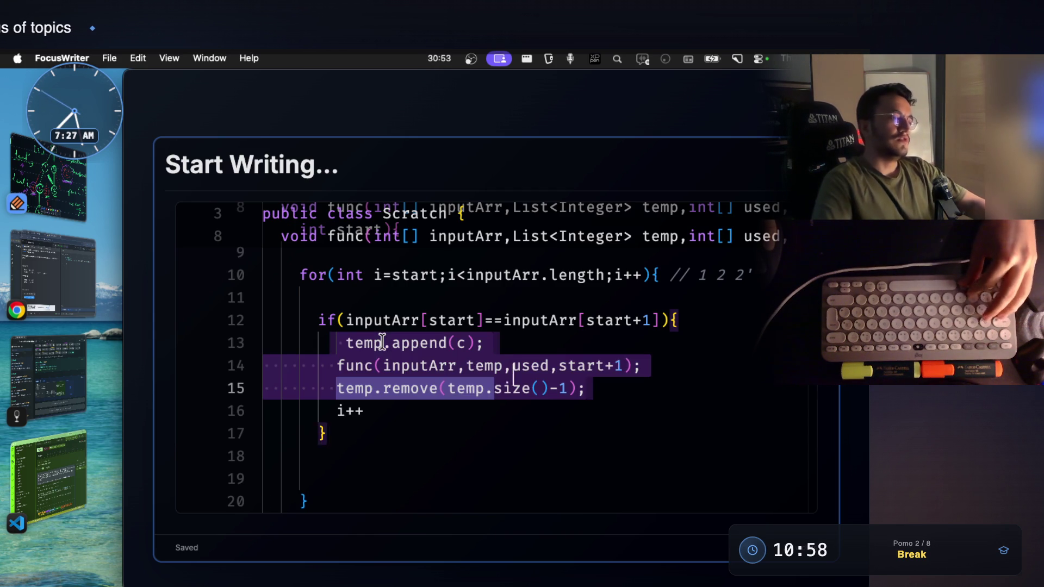
Step: Review the i++ line and the 1 in size()-1 on line 15, then switch to the Notability sketch
click(394, 411)
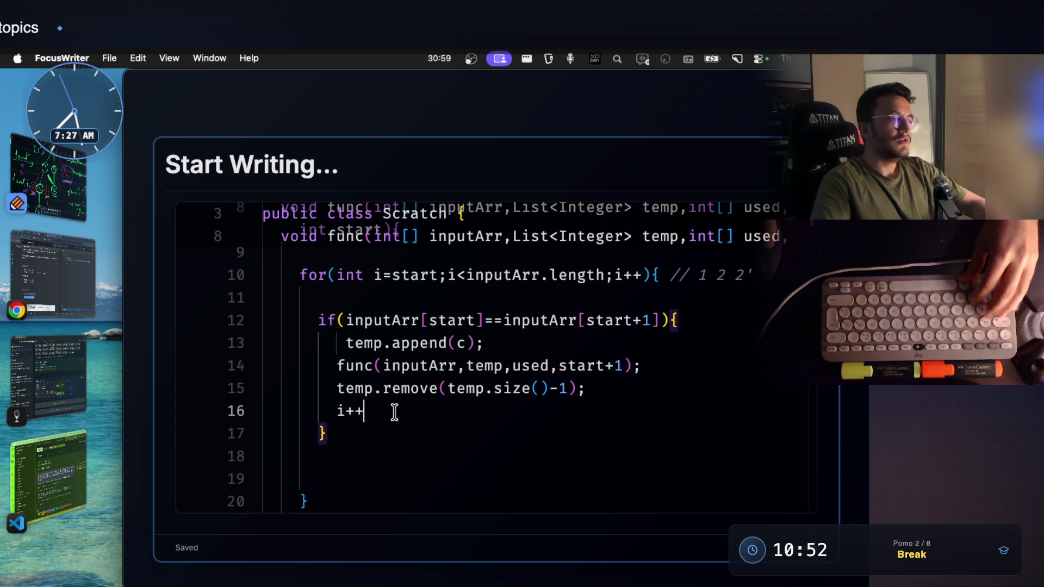
mouse_move(608, 321)
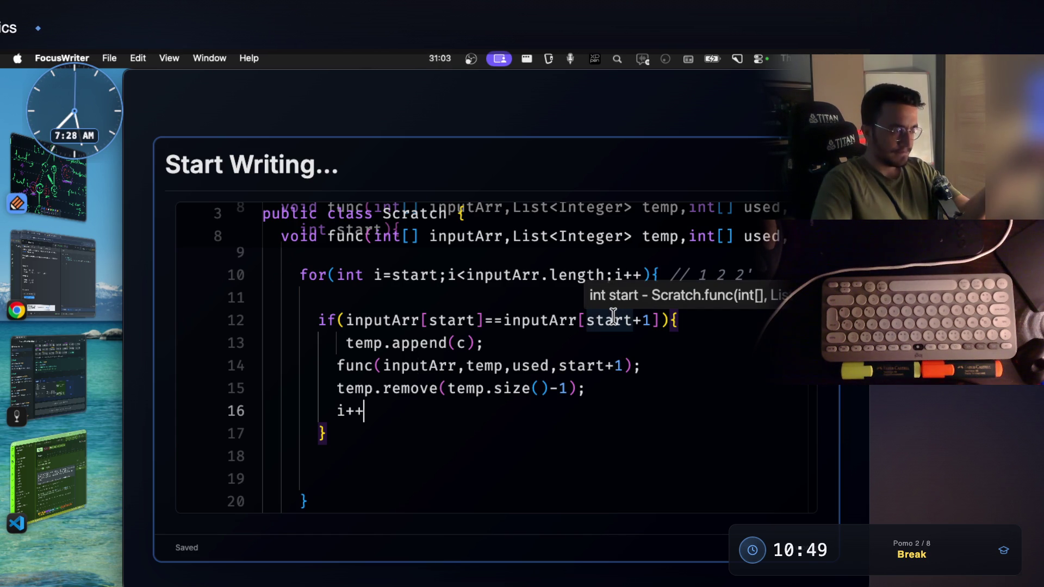
double_click(559, 391)
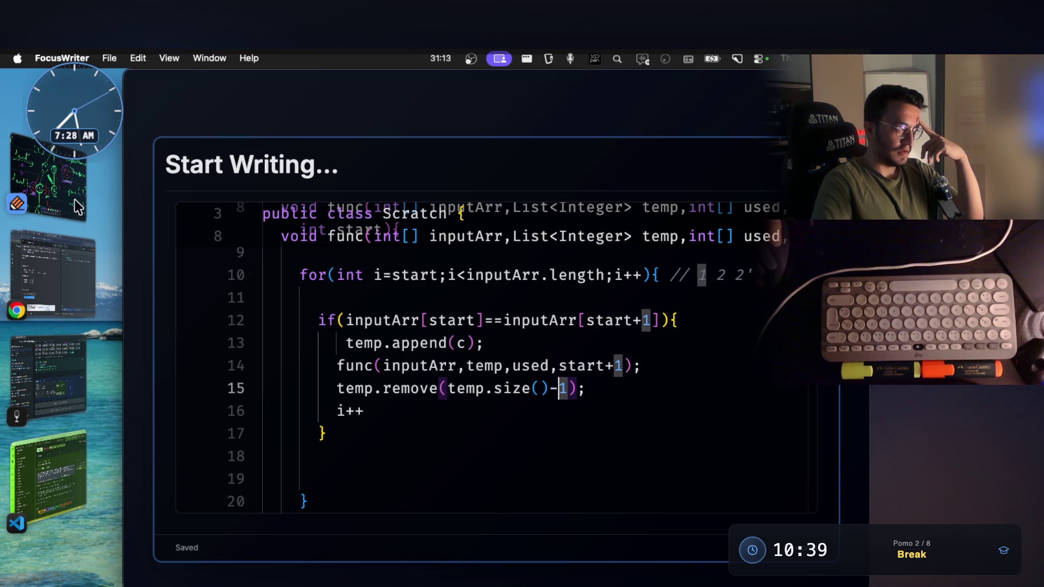
click(53, 184)
scroll(556, 371, down, 5)
scroll(556, 372, down, 3)
scroll(555, 371, down, 5)
scroll(555, 367, down, 5)
scroll(555, 367, down, 5)
scroll(555, 367, down, 5)
scroll(554, 368, down, 3)
scroll(555, 367, down, 5)
scroll(555, 367, down, 5)
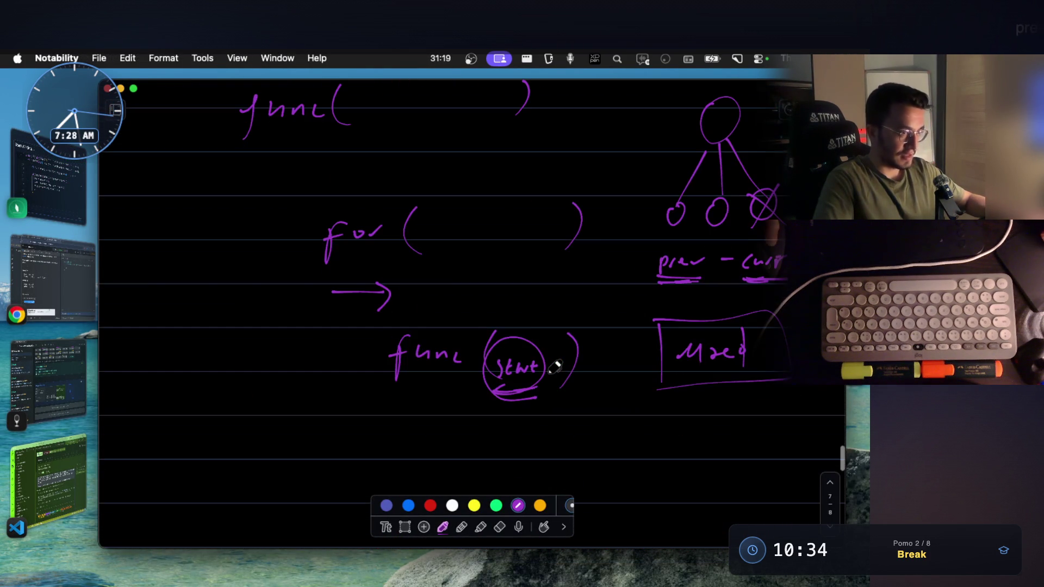
scroll(556, 367, up, 1)
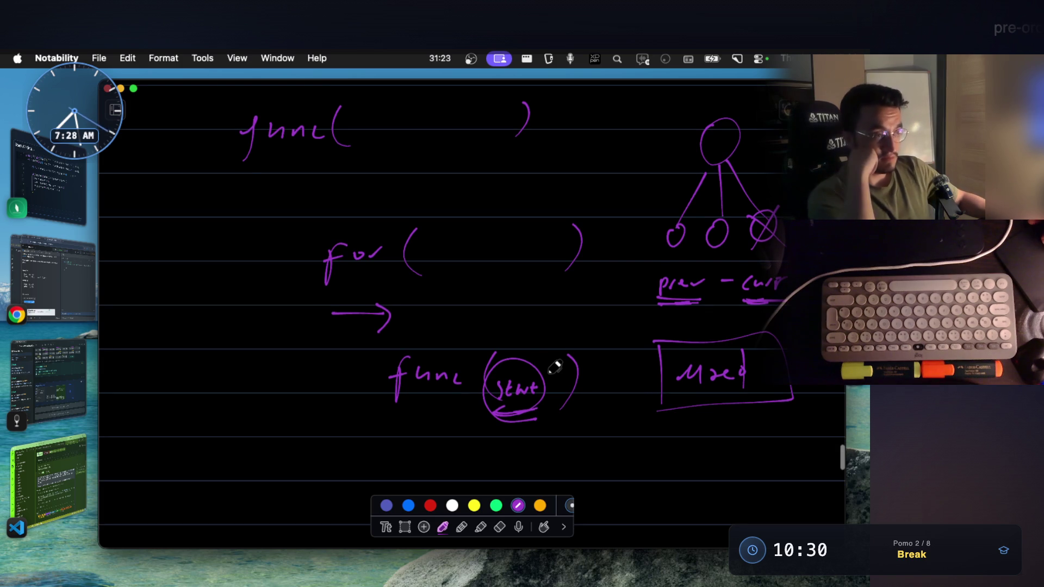
scroll(555, 367, up, 1)
scroll(556, 367, up, 1)
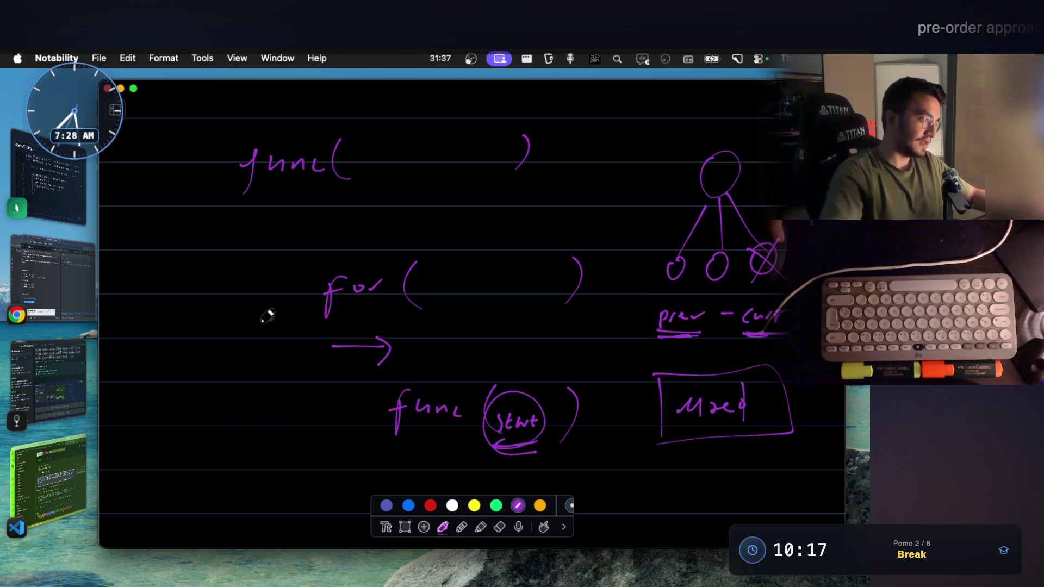
Step: Return to the VS Code tutor conversation and clear the marked text in the reply
click(62, 485)
click(617, 476)
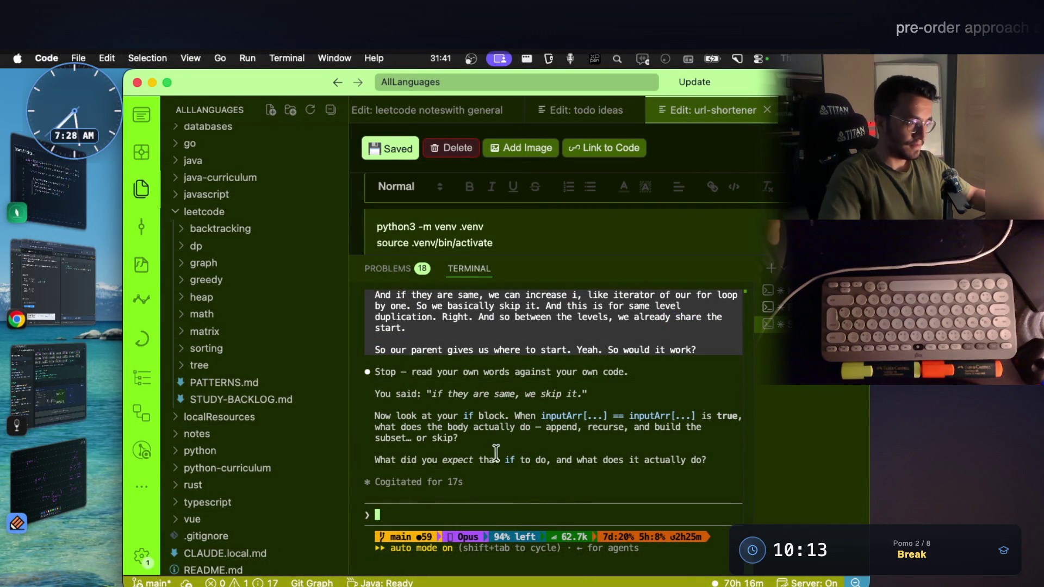
Step: Dictate and send a question about eliminating same-level duplicates versus between-level duplicates
key(fn)
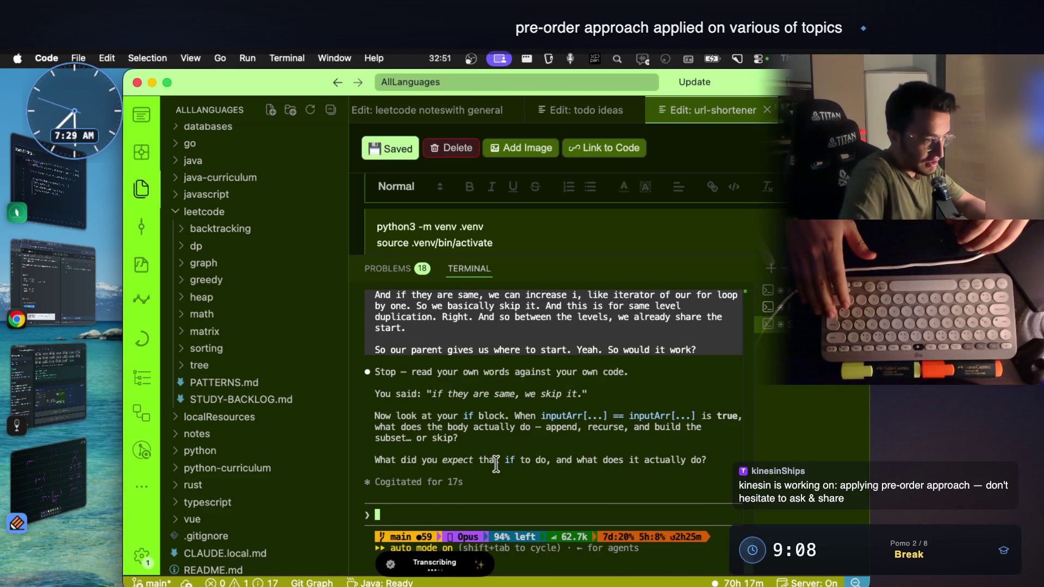
key(Return)
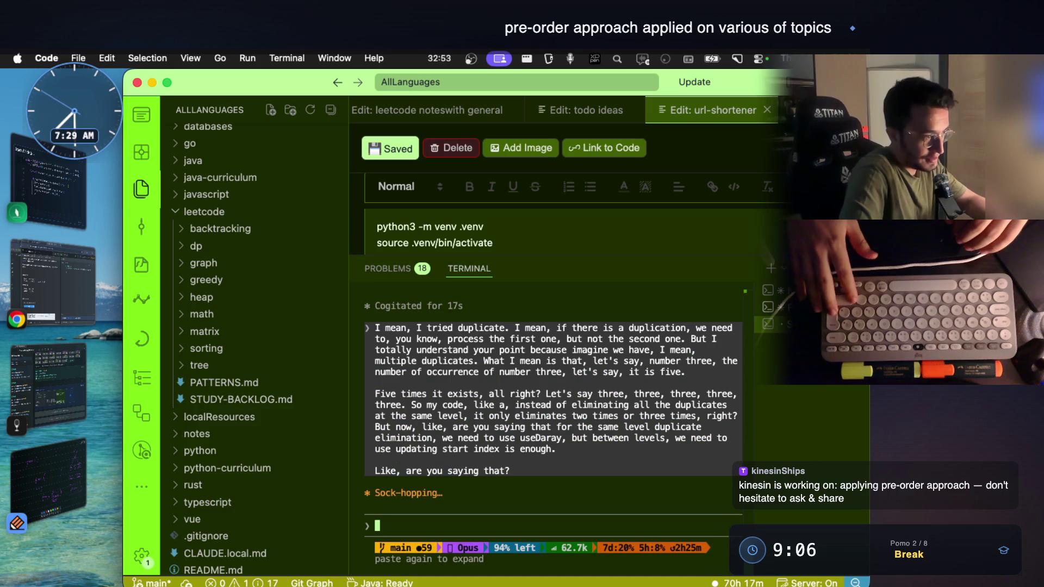
Step: Look back over the used[i]++ and func(start+1, used) notes in Notability, then return to the tutor's reply
click(49, 481)
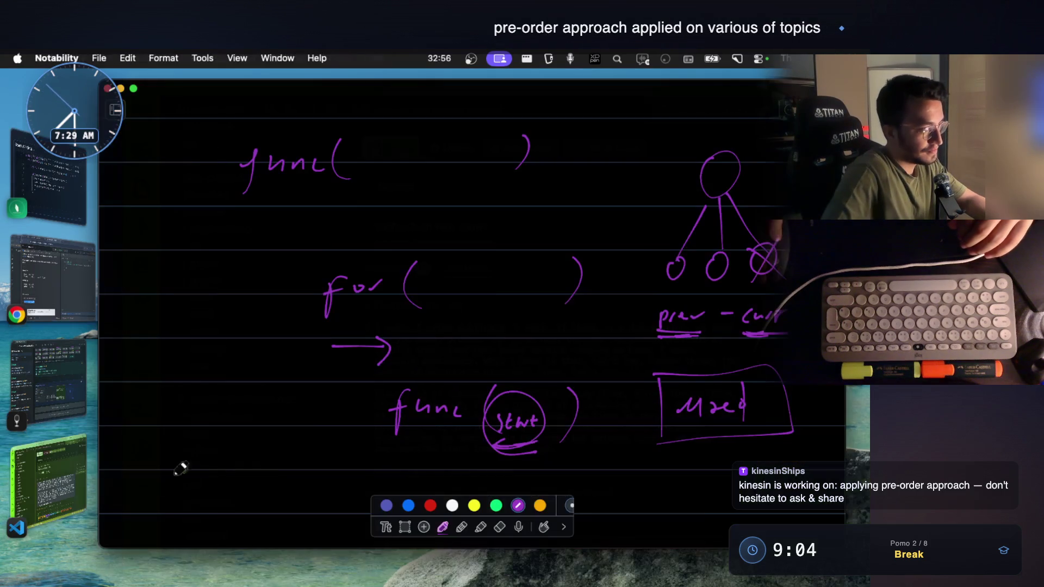
scroll(495, 384, up, 5)
scroll(495, 383, up, 3)
scroll(495, 384, up, 2)
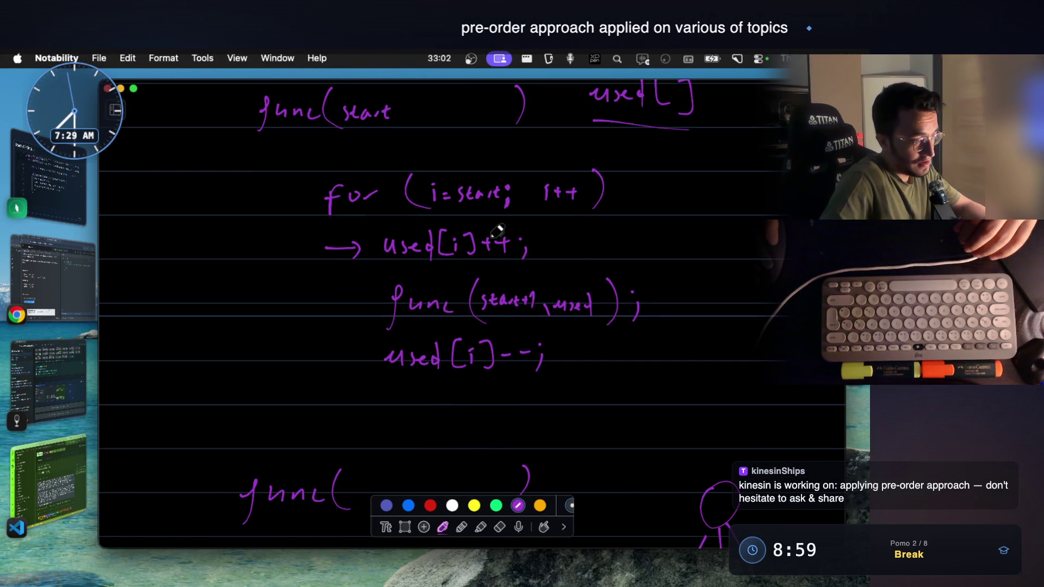
scroll(496, 232, up, 2)
scroll(497, 231, down, 5)
scroll(497, 231, down, 2)
scroll(498, 231, down, 3)
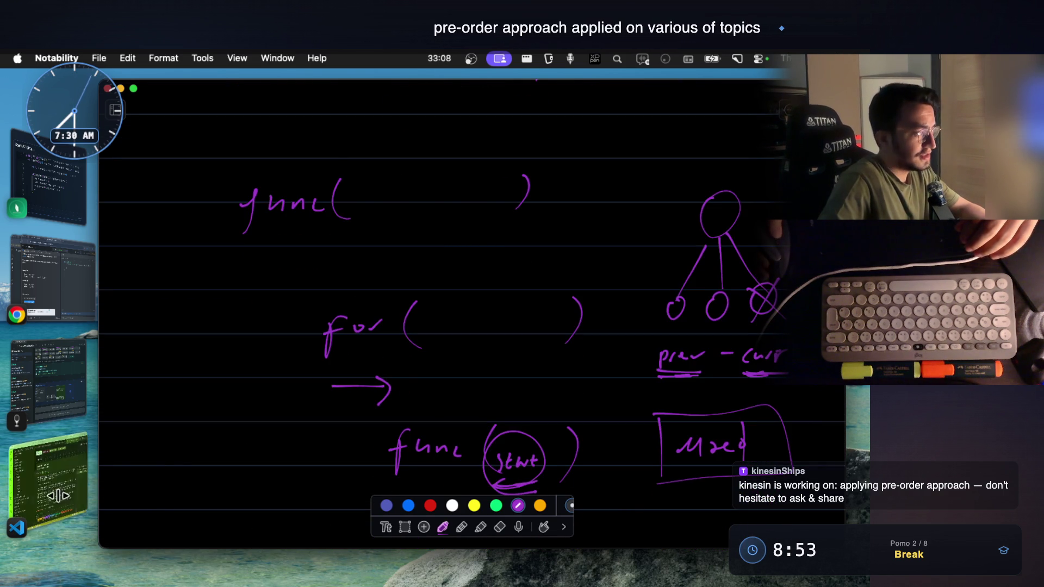
click(49, 482)
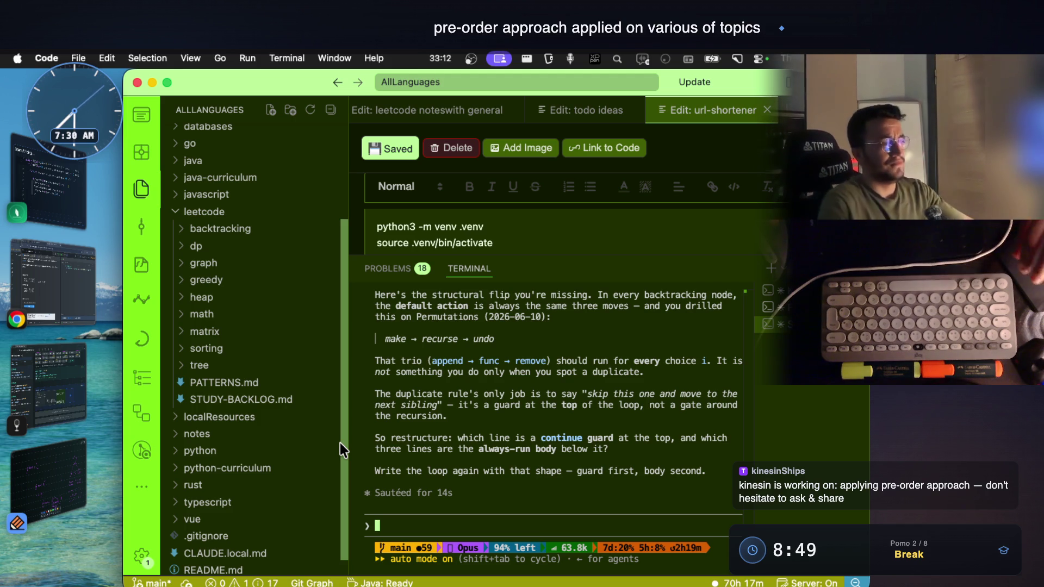
scroll(497, 384, up, 5)
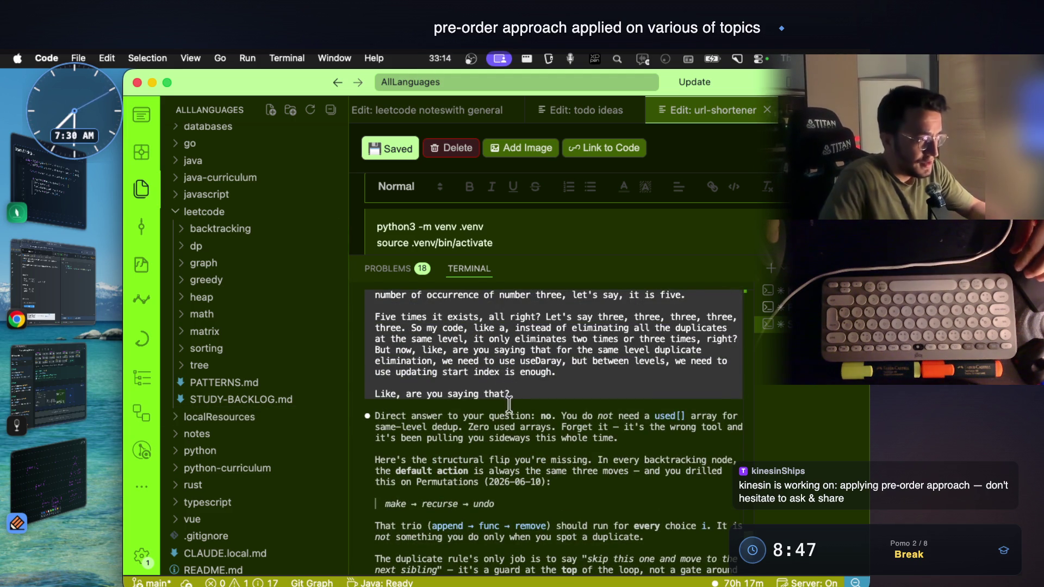
scroll(510, 391, down, 2)
scroll(571, 392, down, 1)
scroll(588, 395, down, 2)
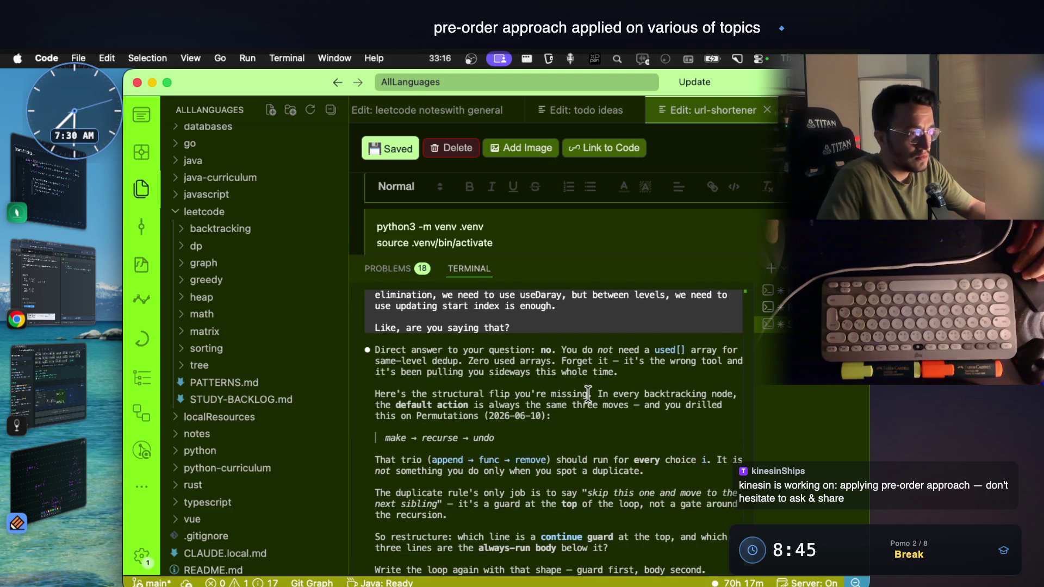
drag(623, 360, 684, 361)
click(469, 368)
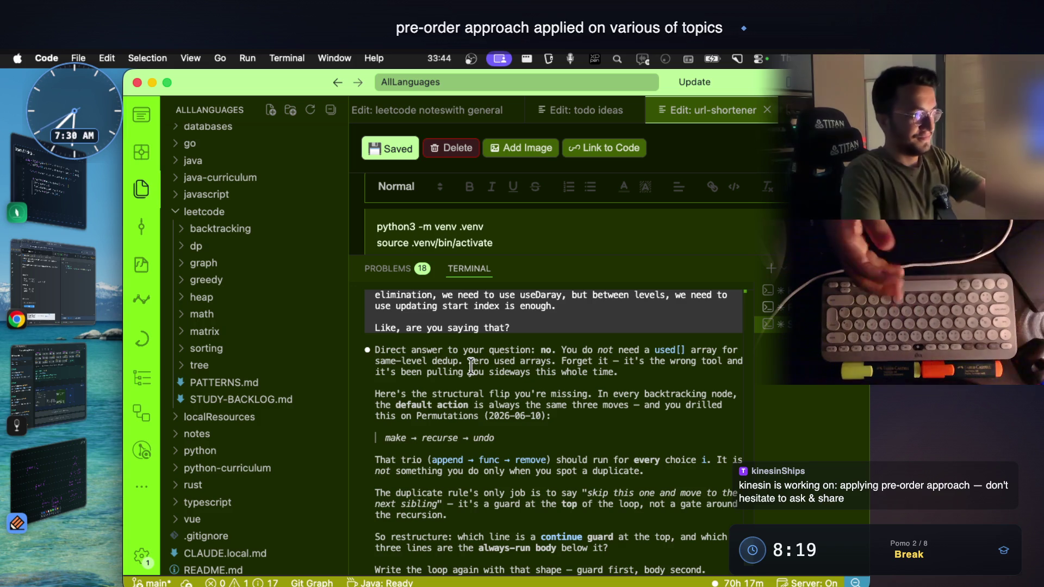
drag(562, 349, 608, 348)
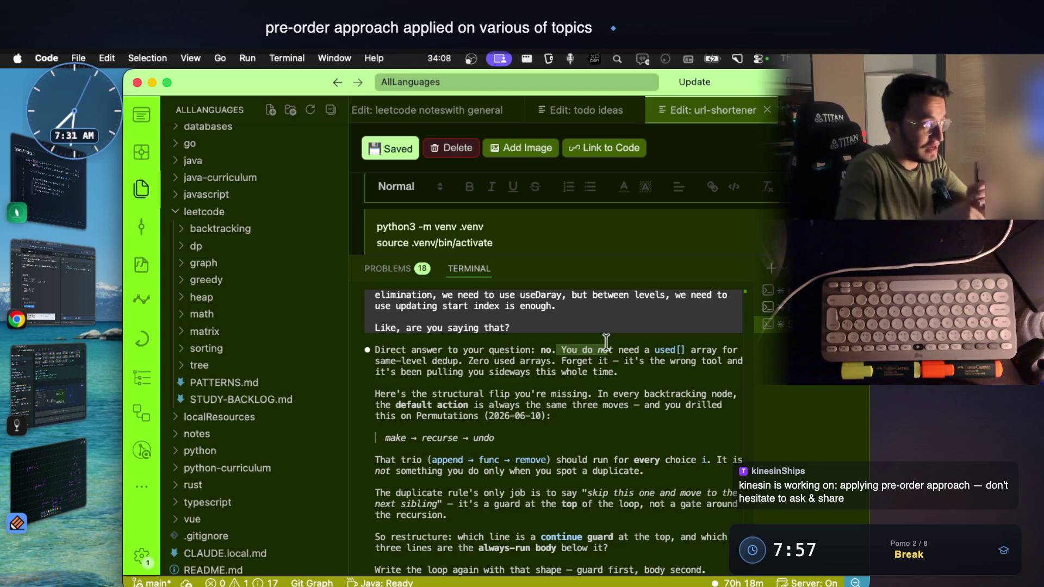
Step: In FocusWriter, review the loop on lines 10-17 and add 'int flag=0;' on line 9 before it
click(66, 217)
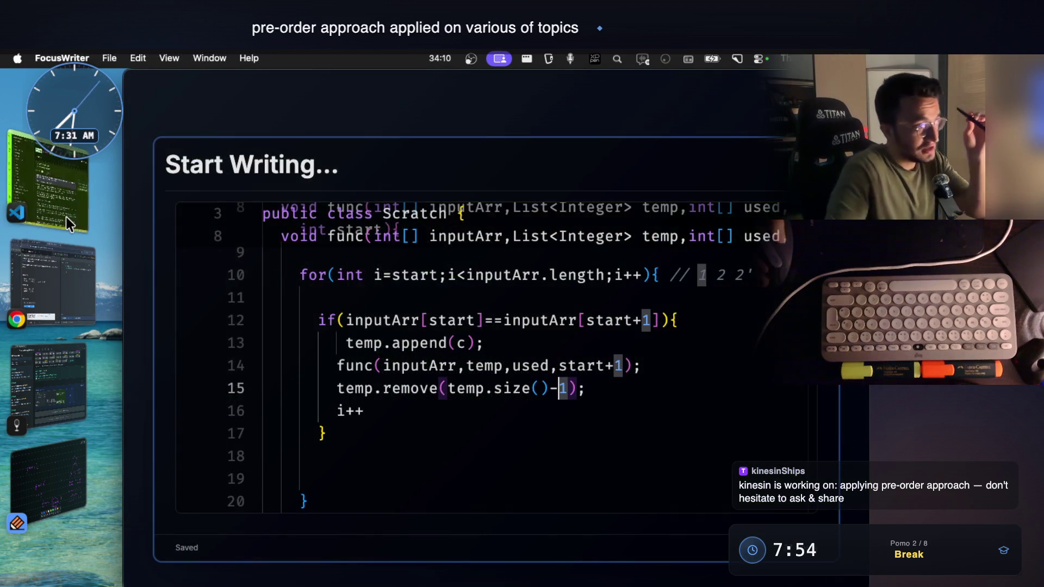
click(576, 387)
scroll(571, 379, up, 2)
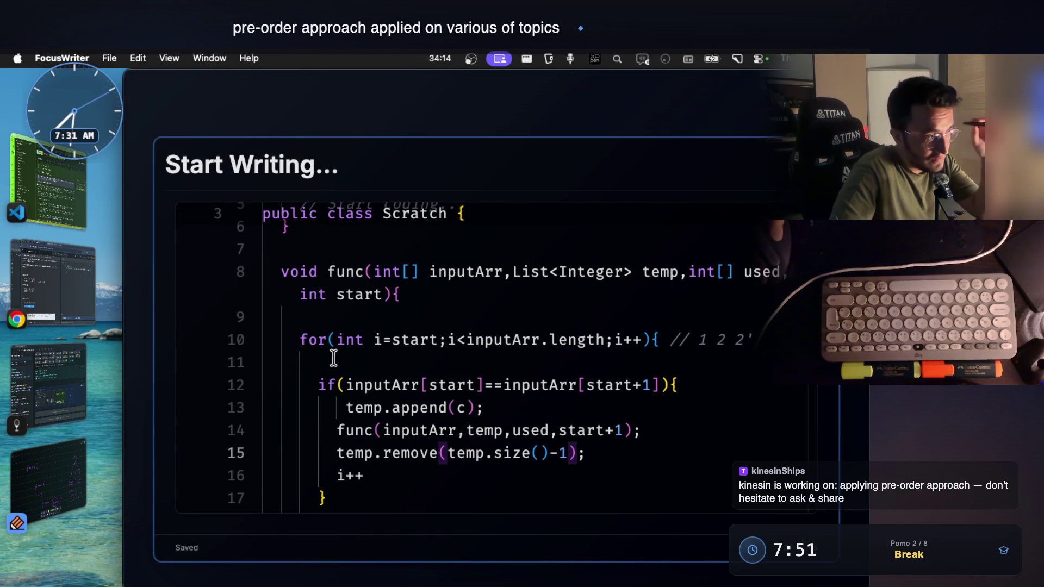
click(299, 340)
mouse_move(299, 339)
mouse_down()
mouse_move(420, 470)
mouse_move(419, 495)
mouse_up()
click(437, 361)
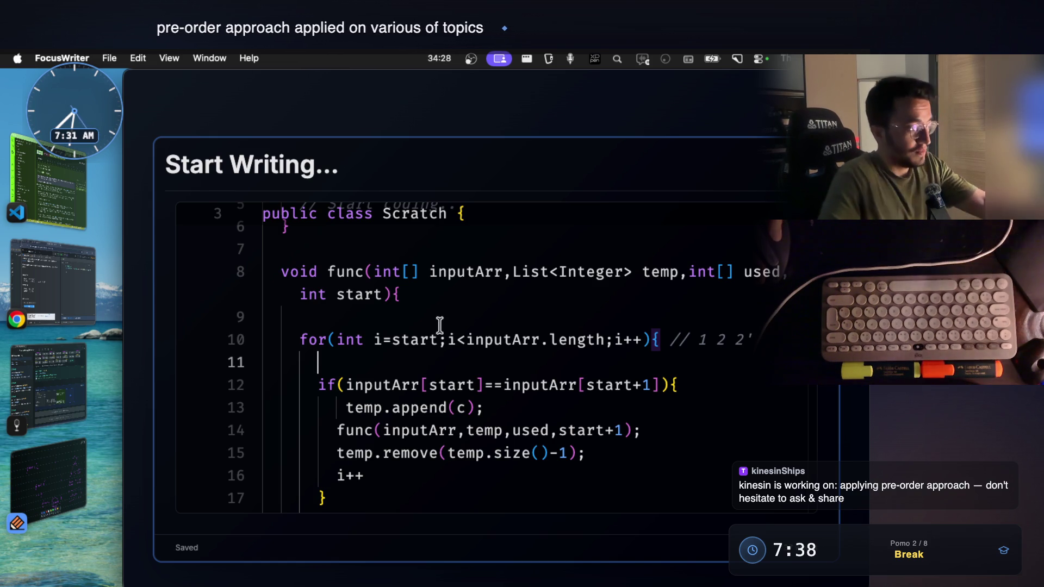
click(381, 317)
text(int flag=0;)
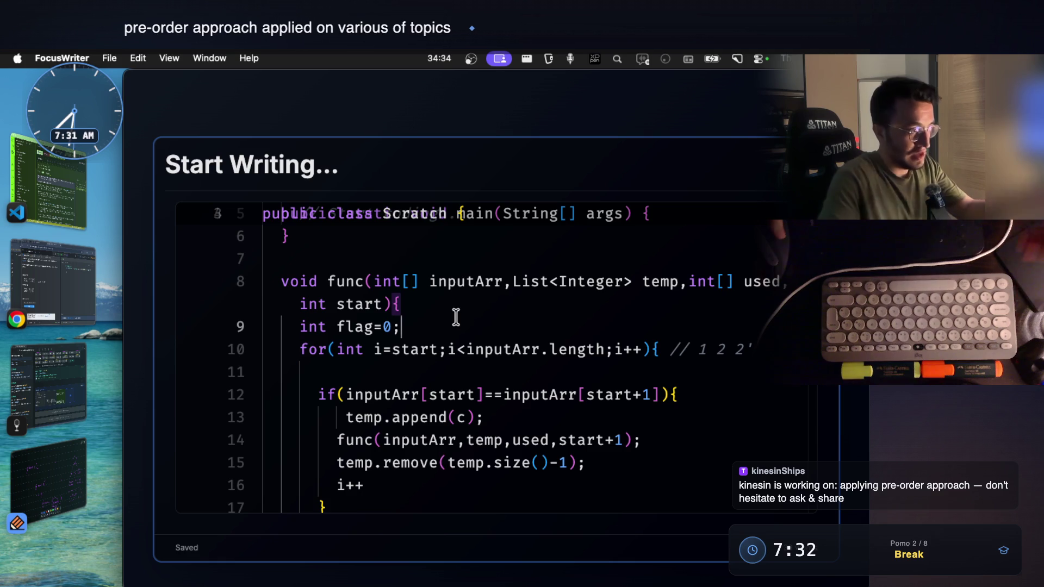
Step: Append '&& flag==0' to the duplicate-check condition and add 'flag=1;' on a new line after i++
click(436, 393)
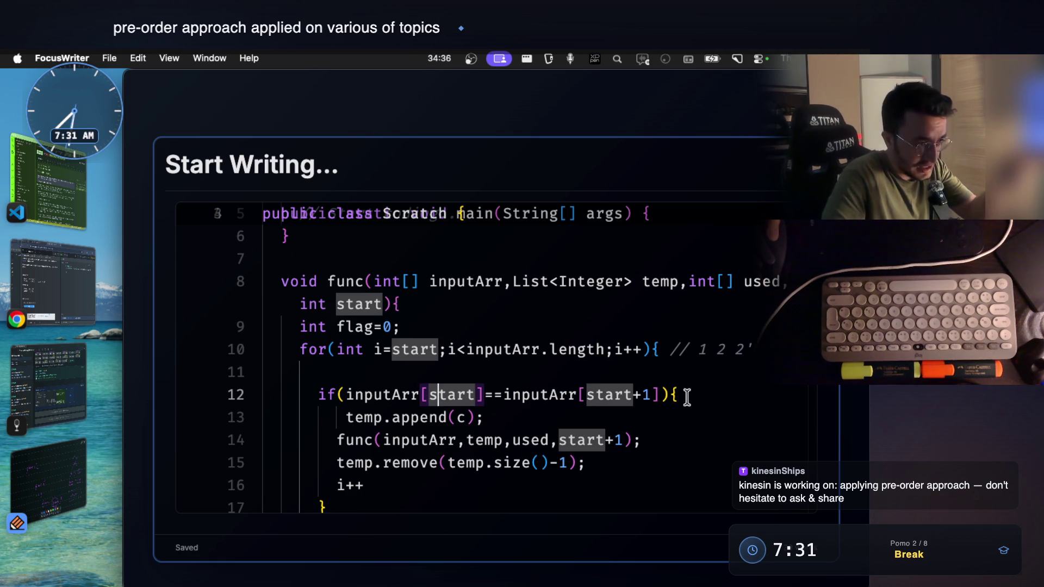
click(661, 394)
text(&)
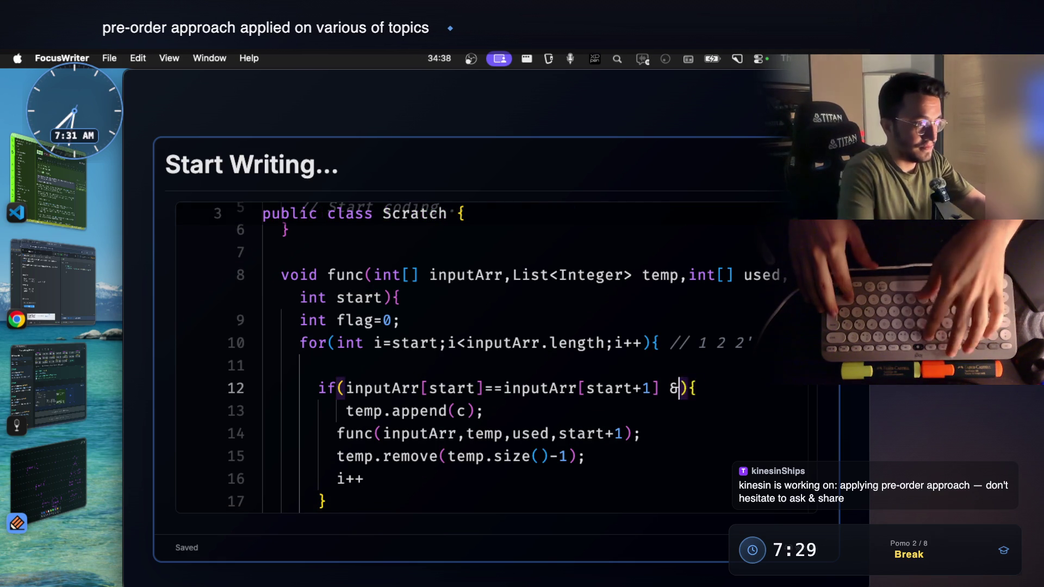
text(& flag)
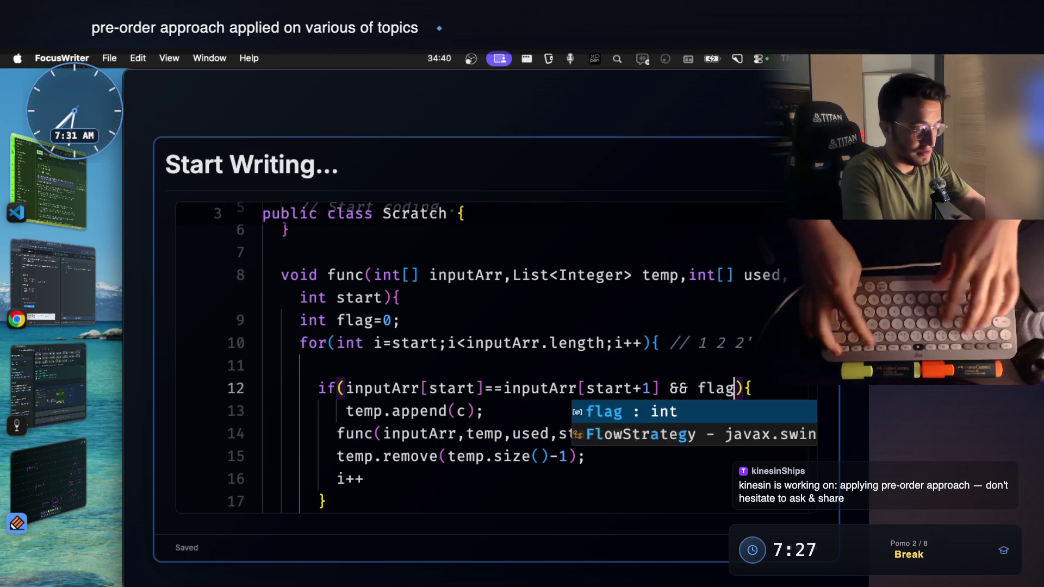
text(==0)
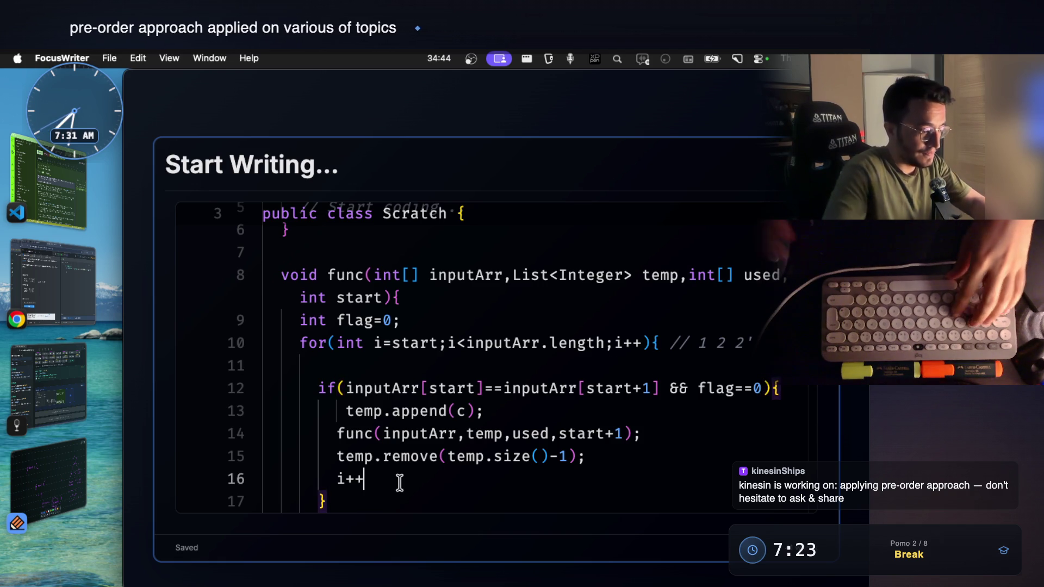
key(Return)
text(flag=1;)
scroll(481, 359, up, 3)
scroll(284, 215, up, 2)
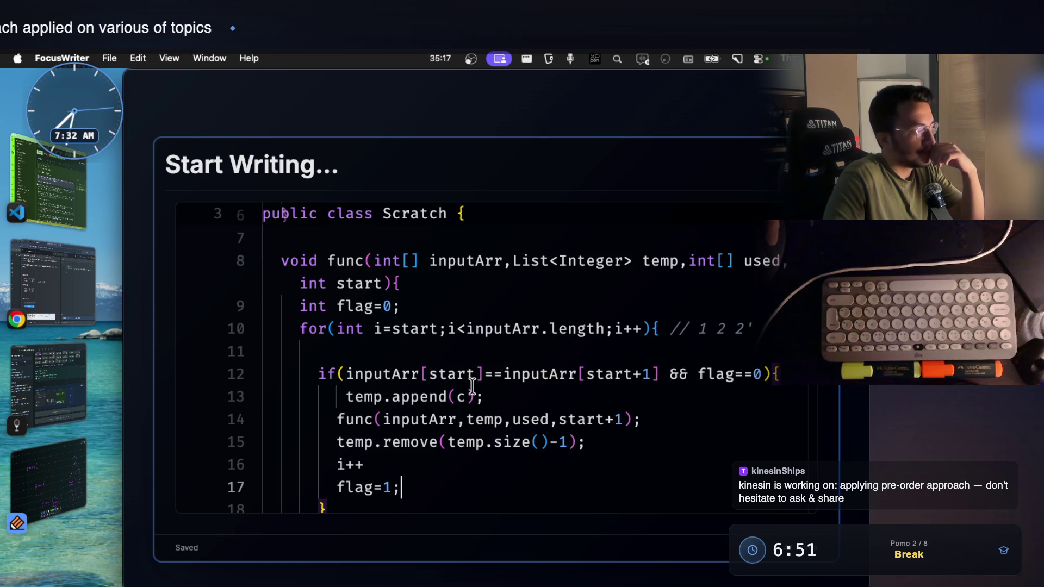
mouse_move(483, 434)
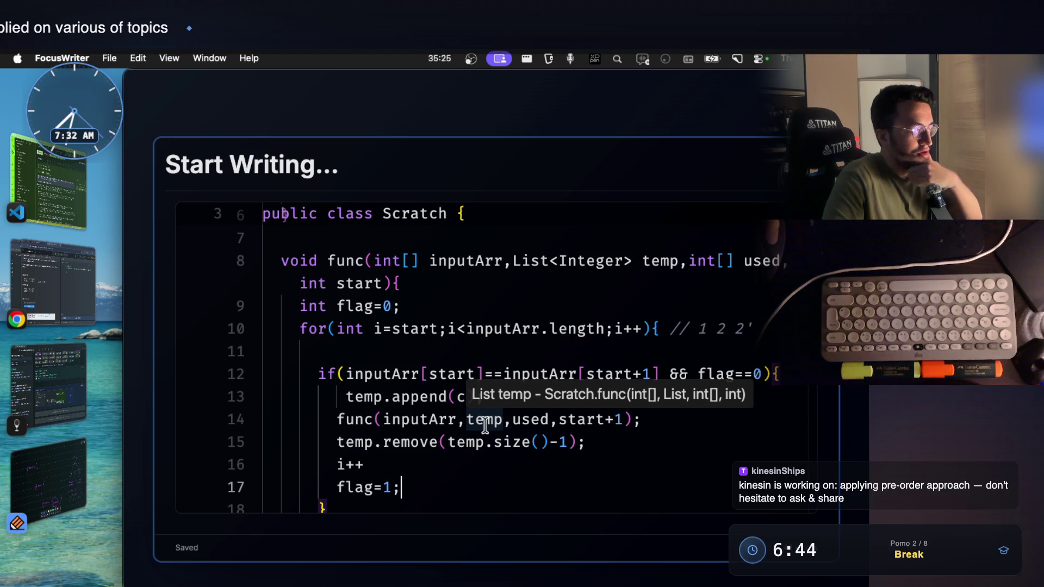
Step: Write an empty if(){ } block on blank line 11 above the inputArr duplicate check in Scratch
click(499, 374)
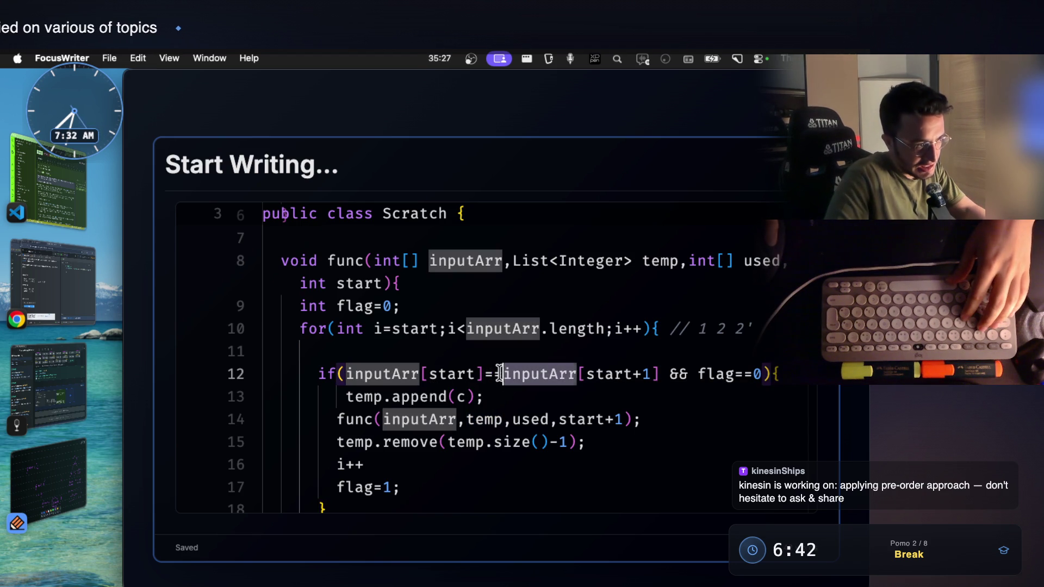
click(489, 352)
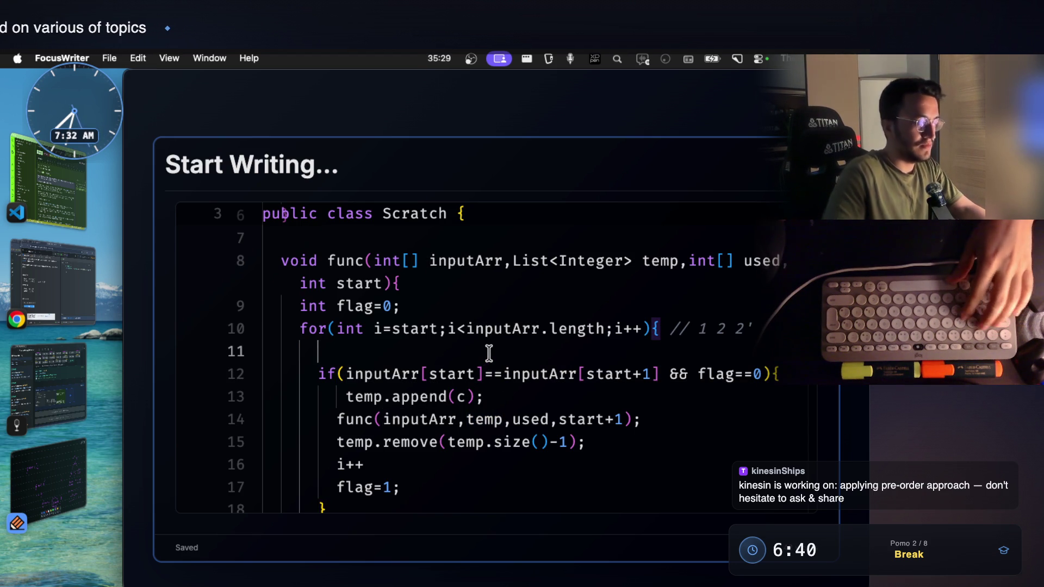
text(if(){)
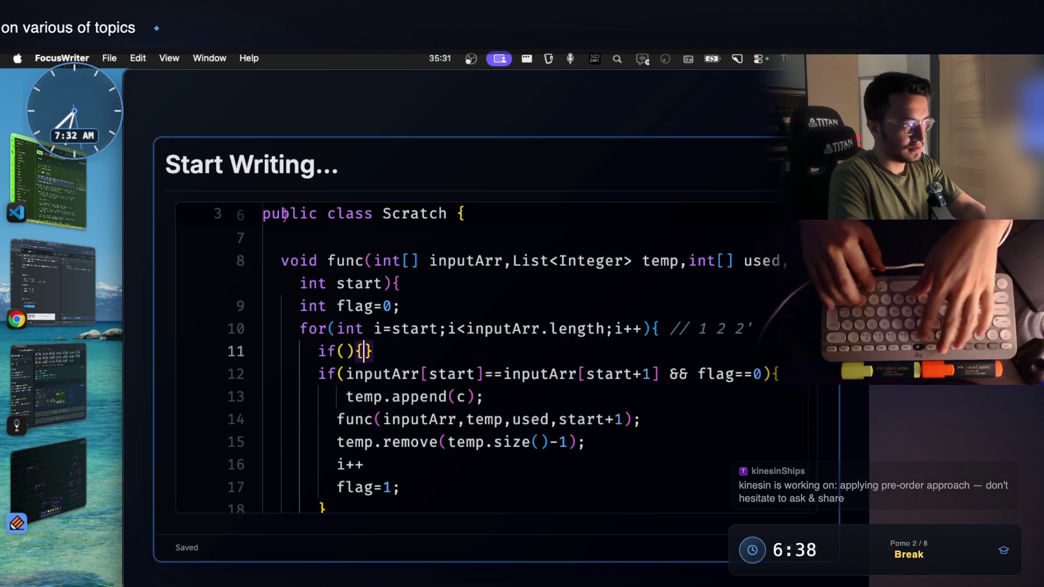
key(Return)
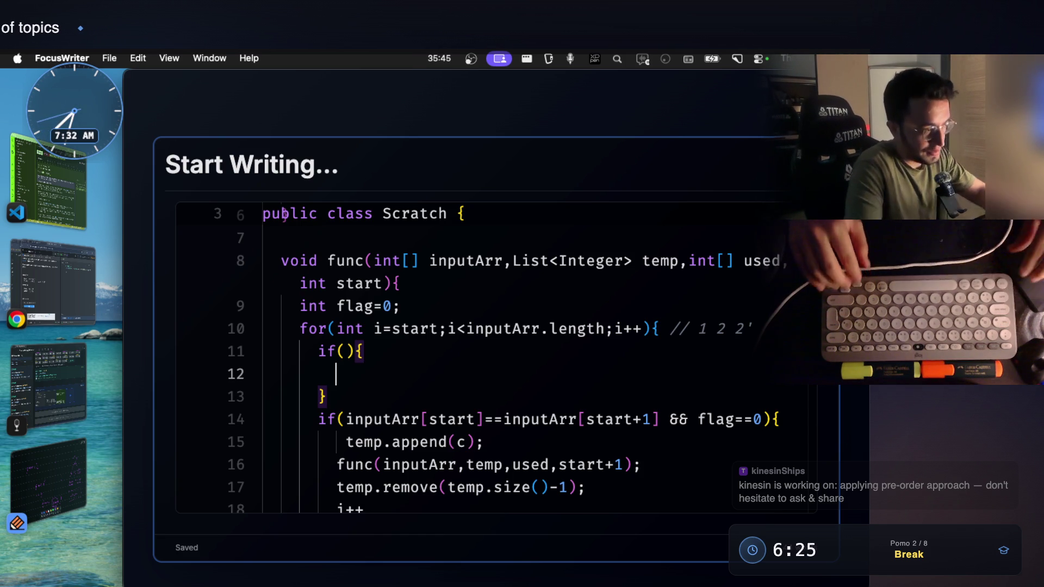
scroll(490, 360, down, 1)
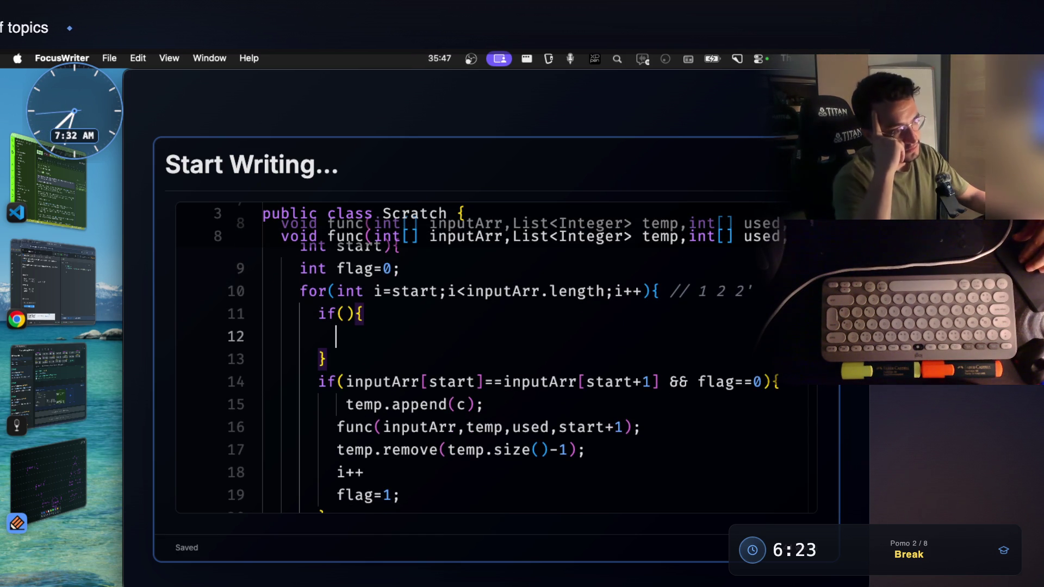
scroll(490, 360, up, 2)
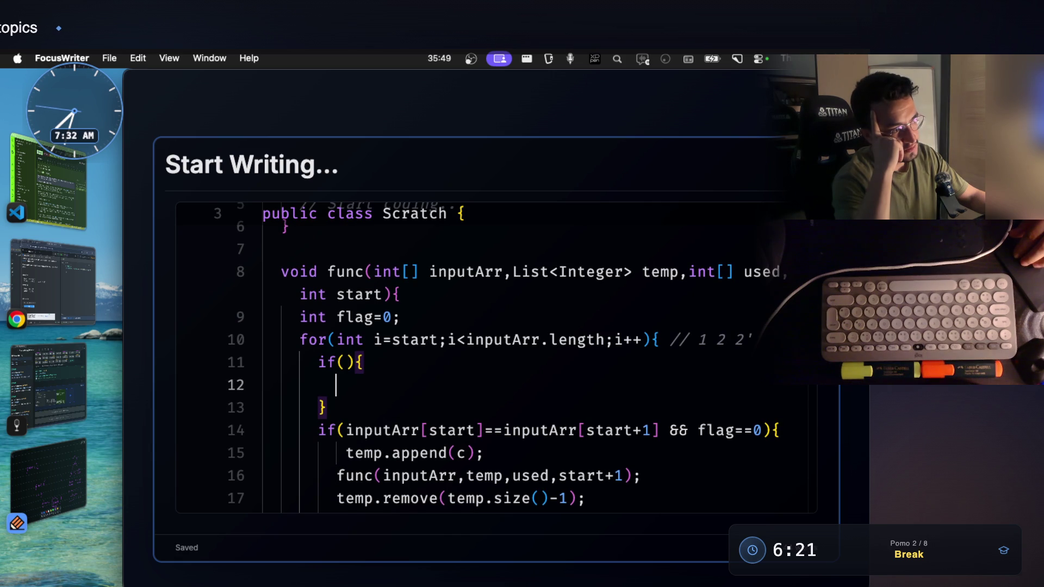
scroll(489, 359, down, 2)
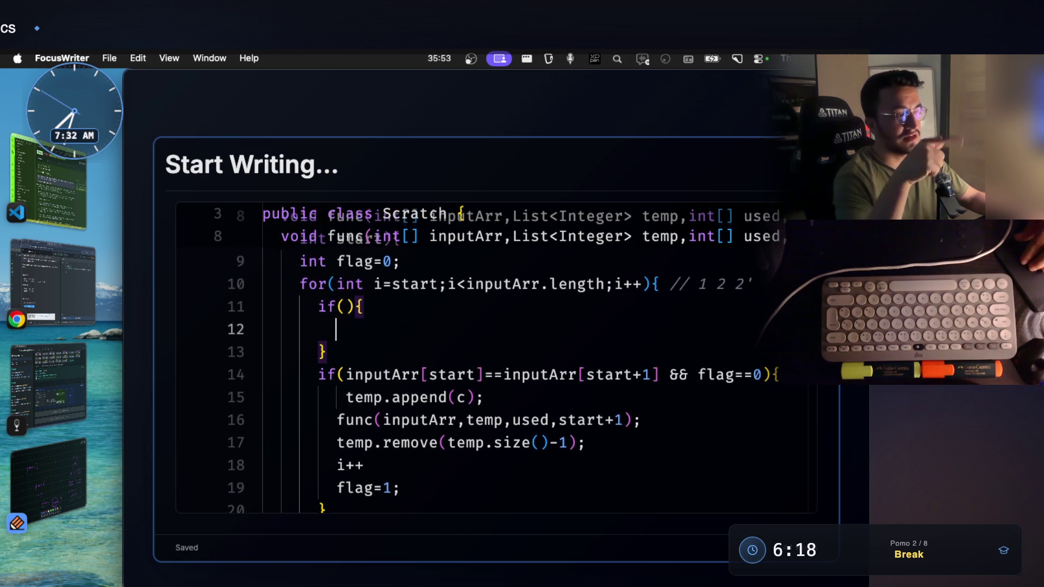
scroll(490, 359, up, 1)
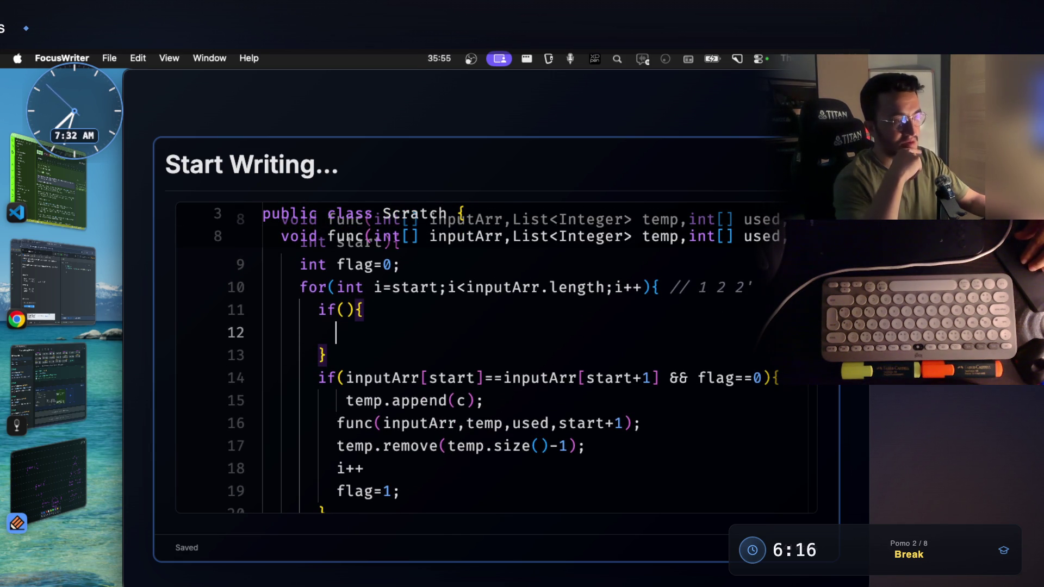
scroll(489, 360, down, 1)
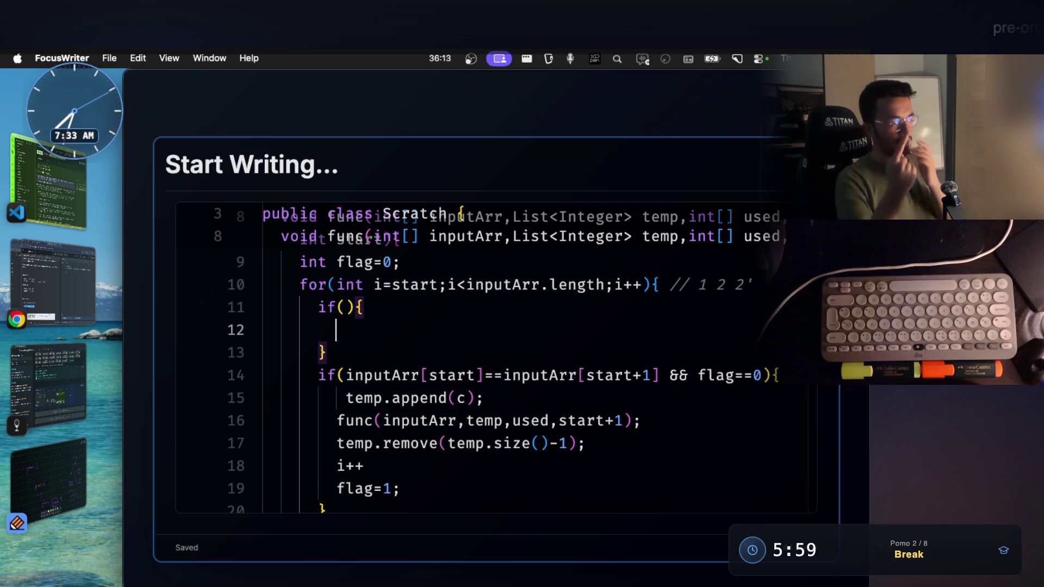
click(47, 196)
scroll(439, 381, down, 1)
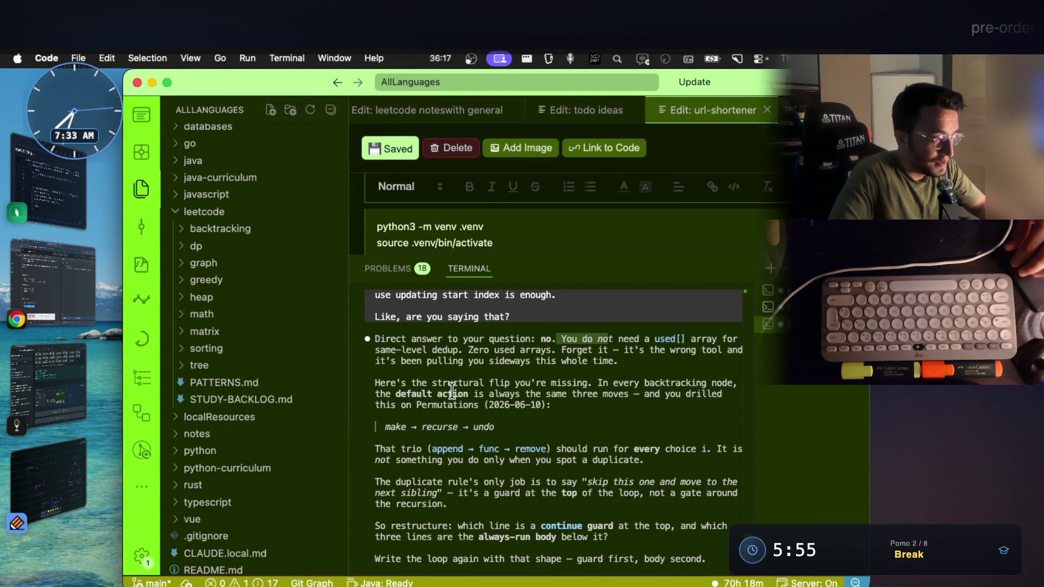
drag(439, 382, 669, 383)
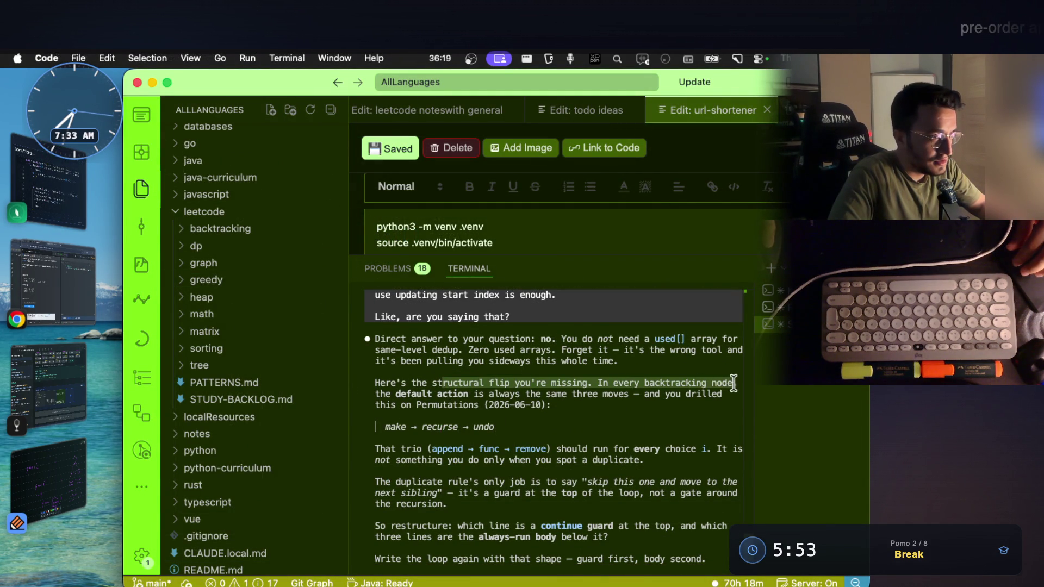
drag(396, 394, 698, 396)
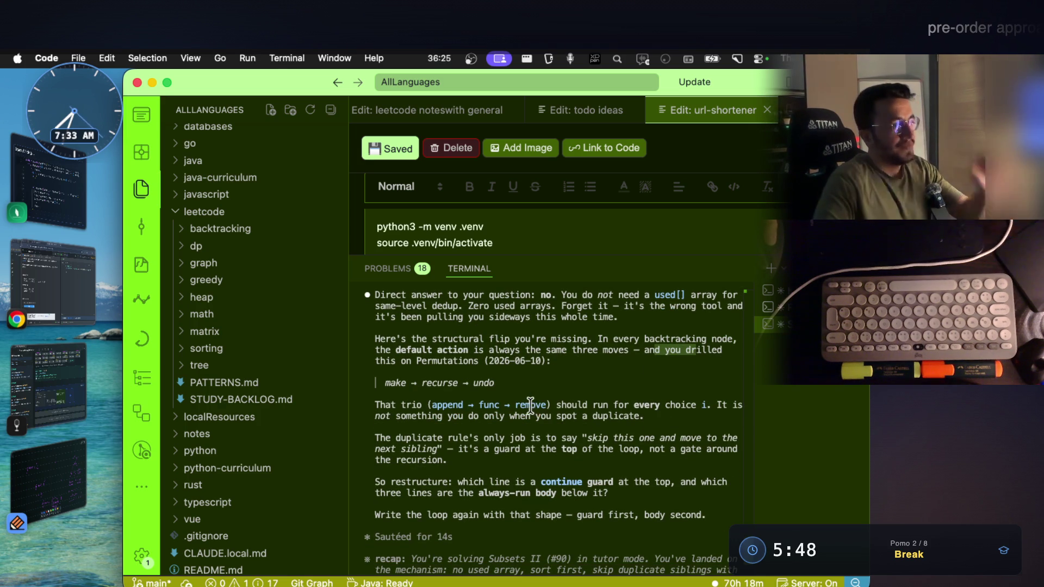
drag(594, 405, 652, 405)
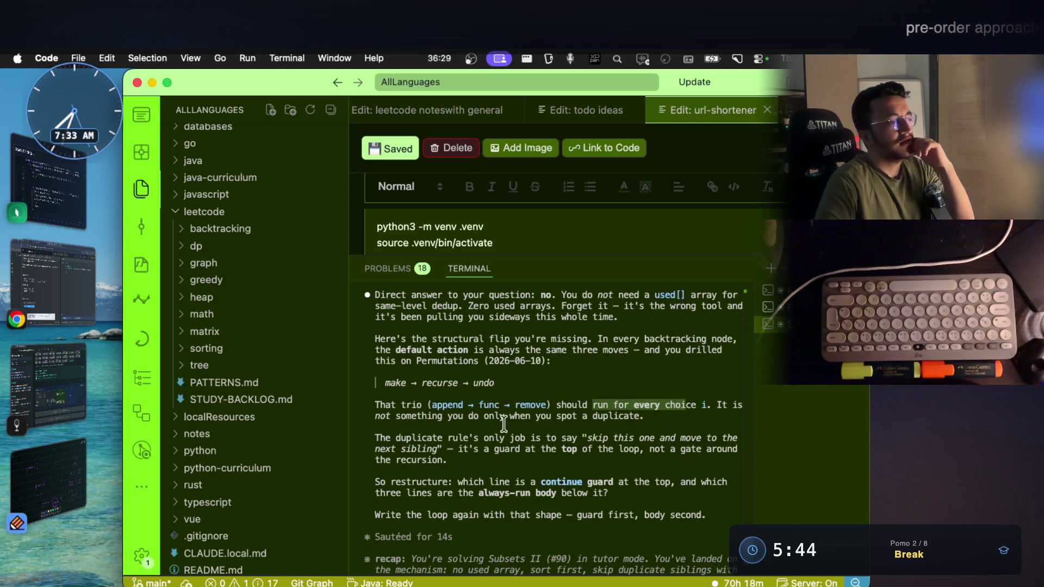
drag(447, 417, 651, 416)
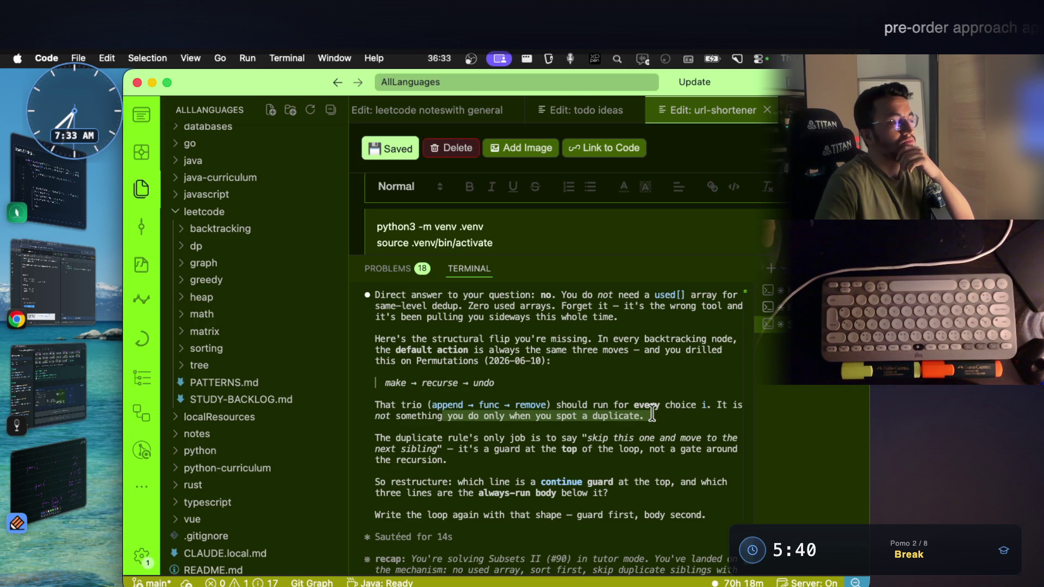
drag(487, 440, 604, 441)
scroll(604, 441, down, 3)
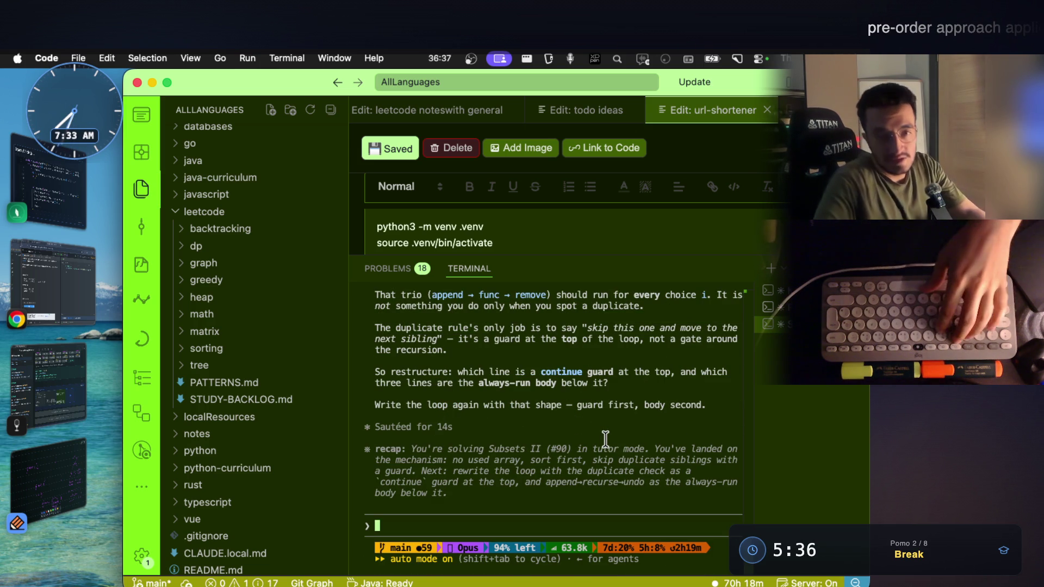
text(give me the code RIGHT NOW!!!!)
Step: Send the request for the full Subsets II code, highlight the continue-guard question, and hide the sidebar with Cmd+B
key(Return)
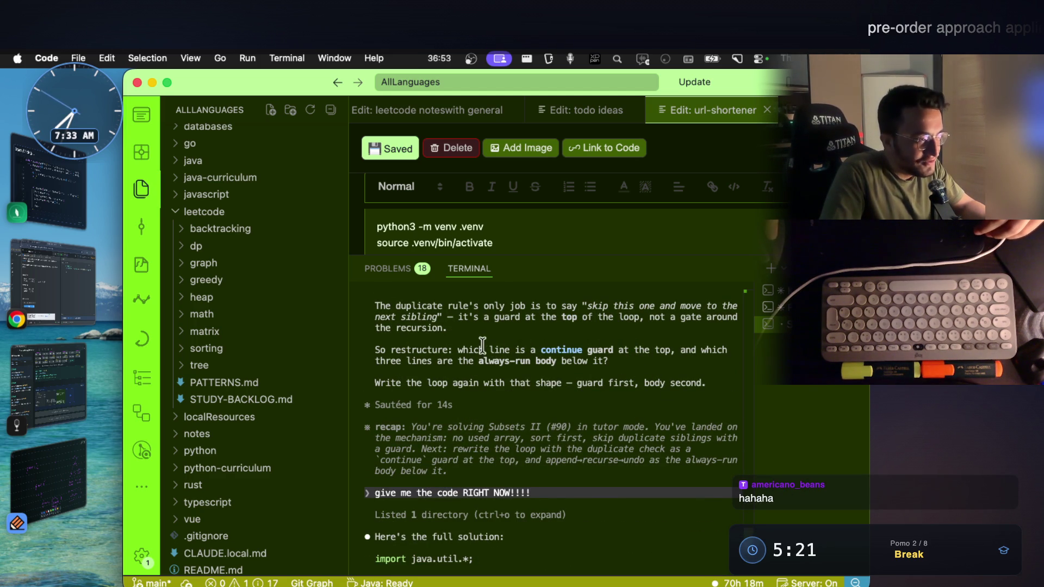
drag(482, 346, 664, 349)
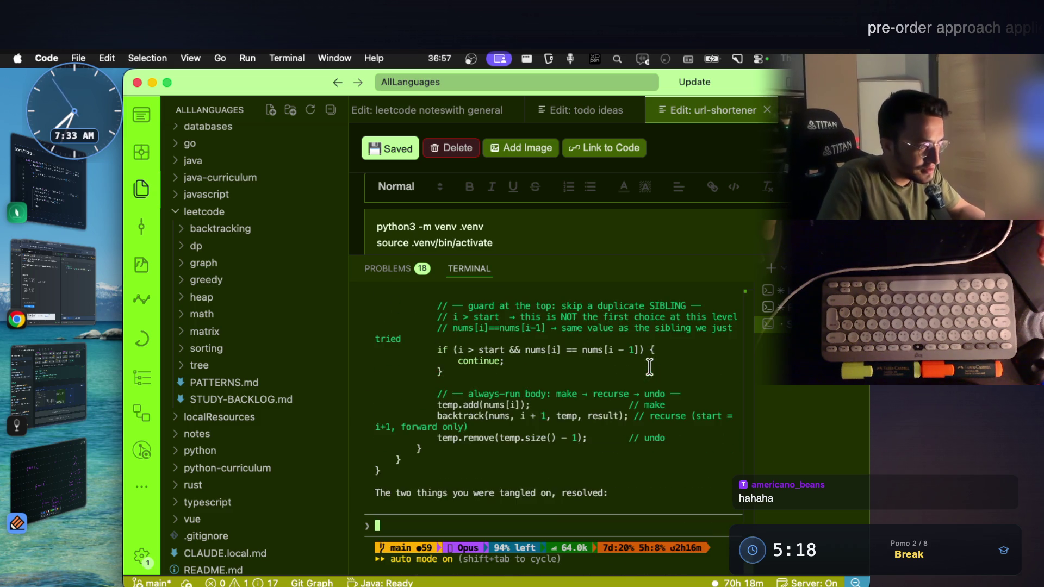
scroll(650, 371, up, 2)
scroll(629, 359, up, 1)
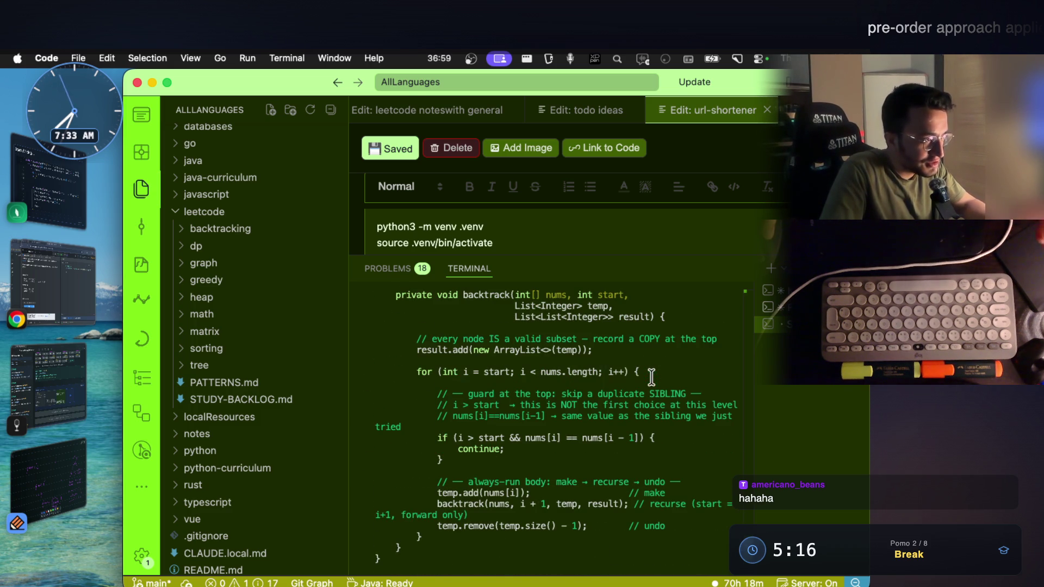
key(super+b)
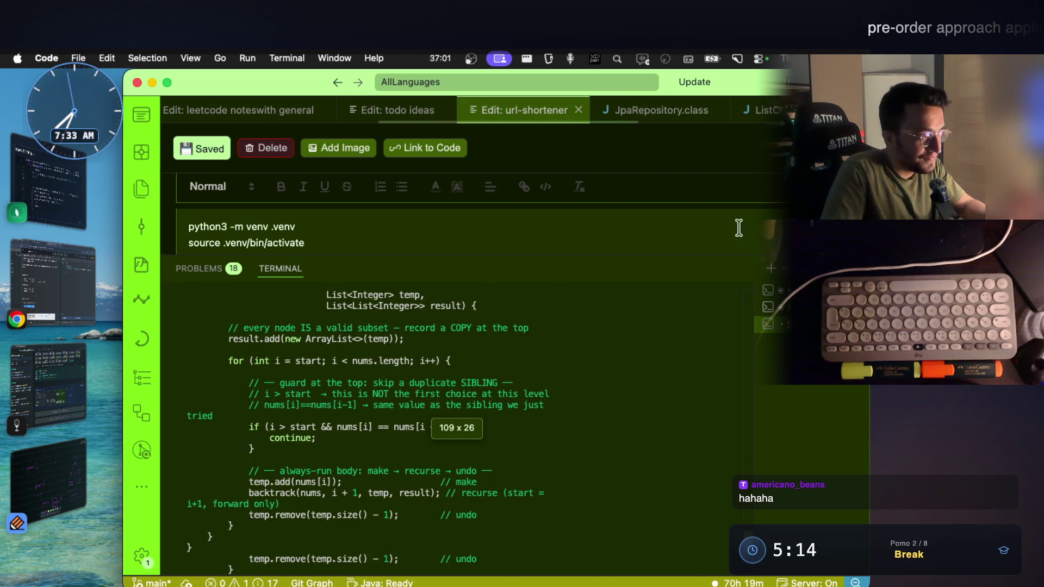
scroll(541, 350, up, 1)
scroll(453, 448, up, 2)
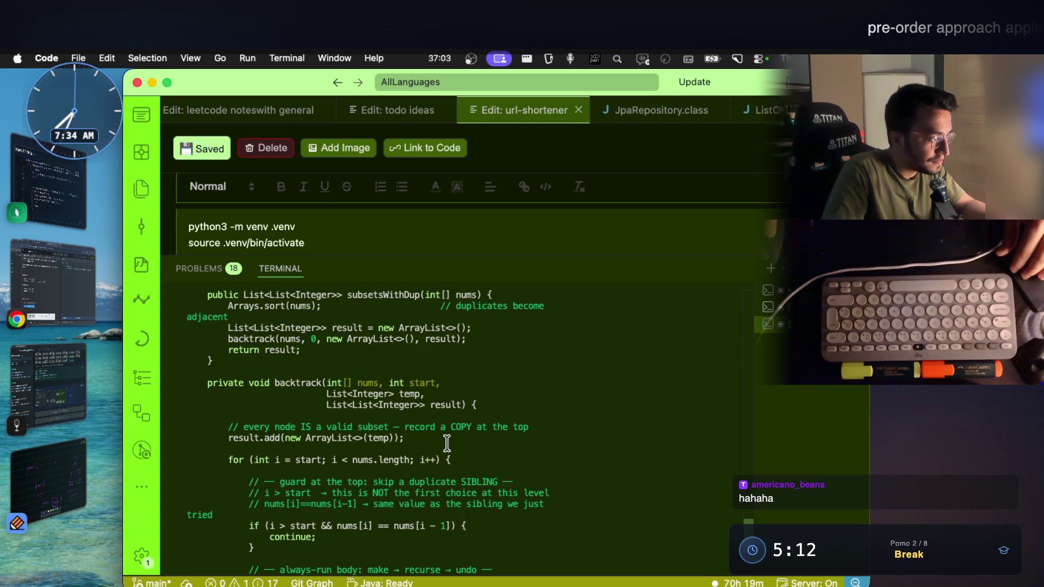
scroll(449, 446, down, 1)
scroll(438, 441, down, 1)
Step: Highlight the loop header's start and the if (i > start && nums[i] == nums[i - 1]) continue guard block
drag(253, 394, 408, 394)
double_click(304, 395)
scroll(304, 397, down, 1)
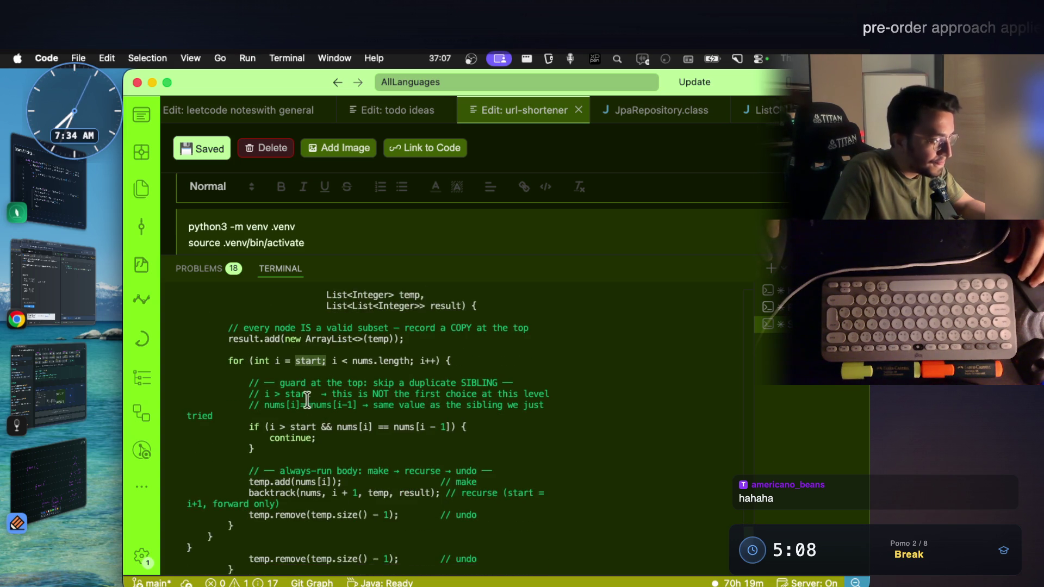
scroll(302, 400, down, 1)
drag(249, 416, 273, 437)
click(294, 423)
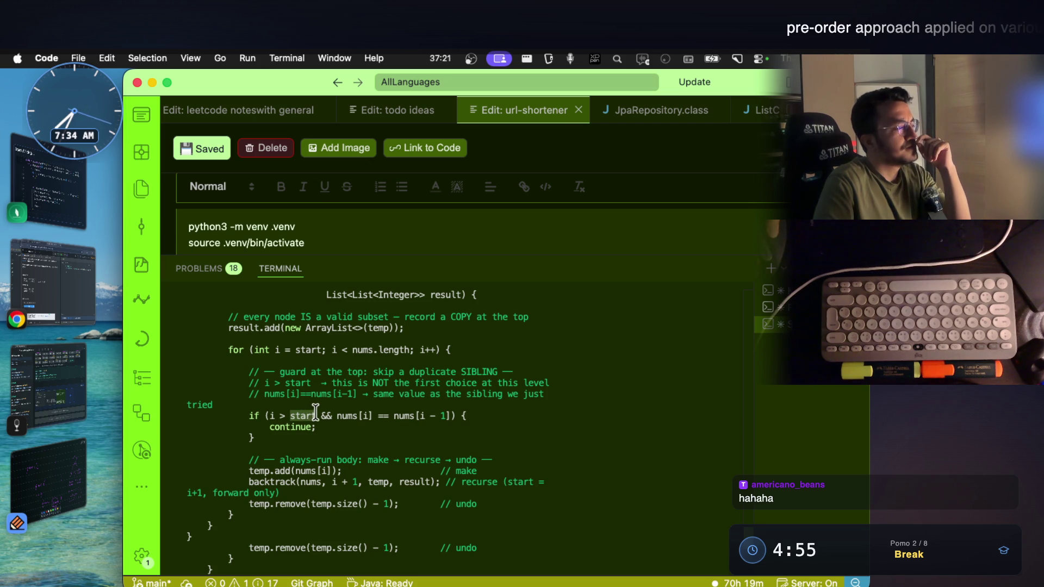
drag(333, 415, 462, 414)
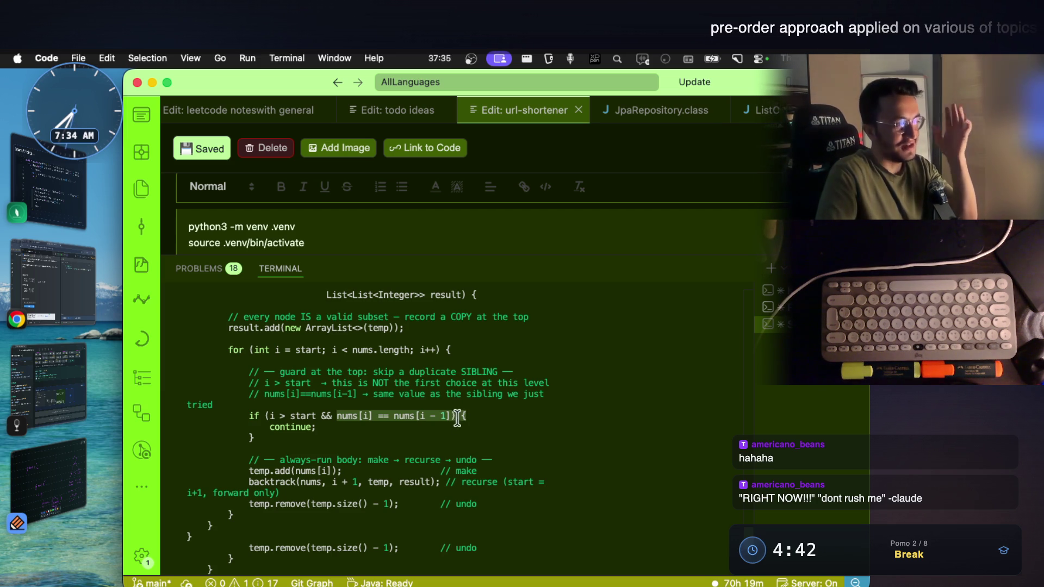
click(342, 432)
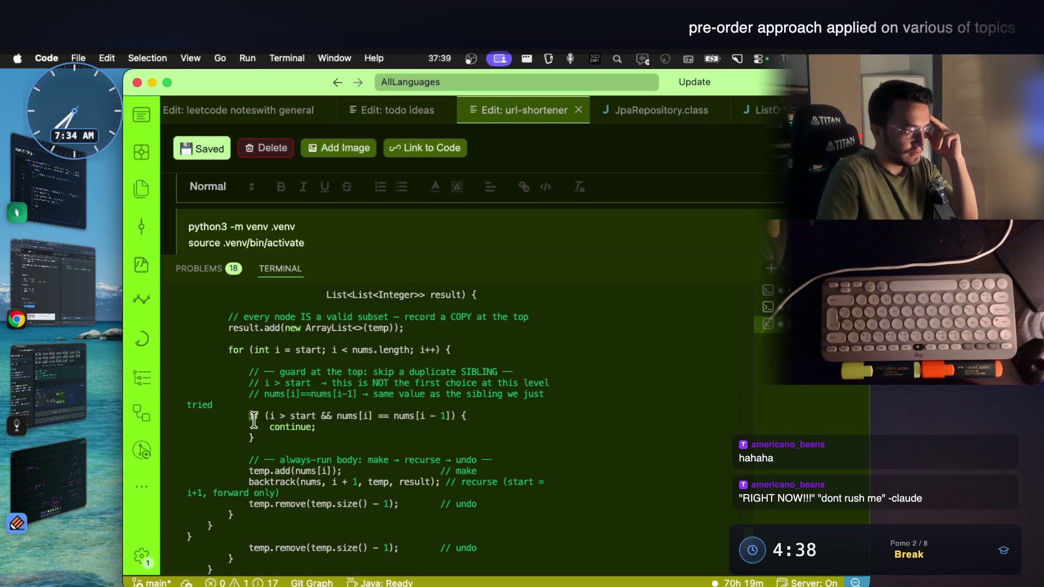
drag(253, 418, 256, 441)
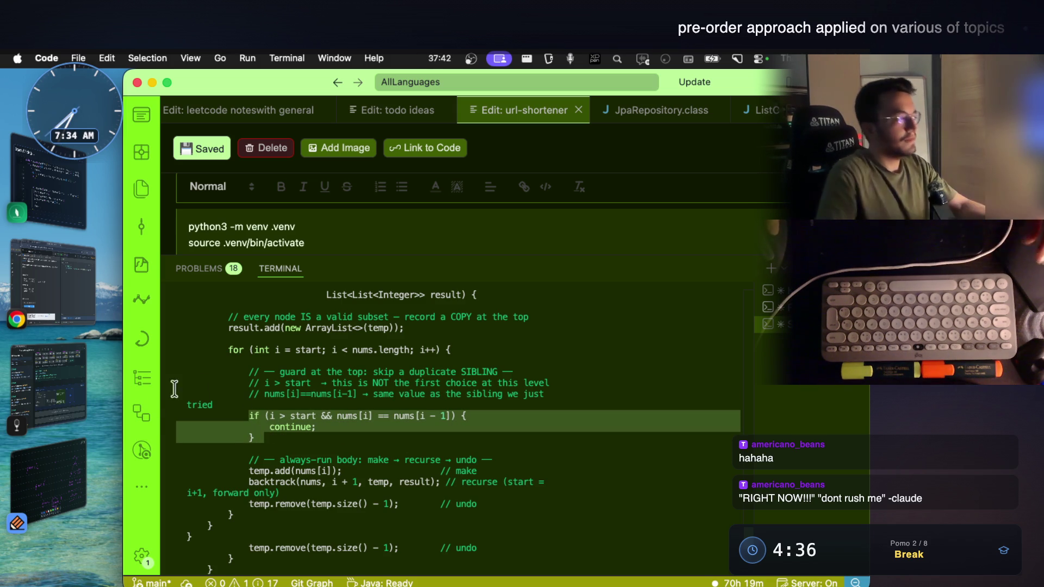
click(77, 447)
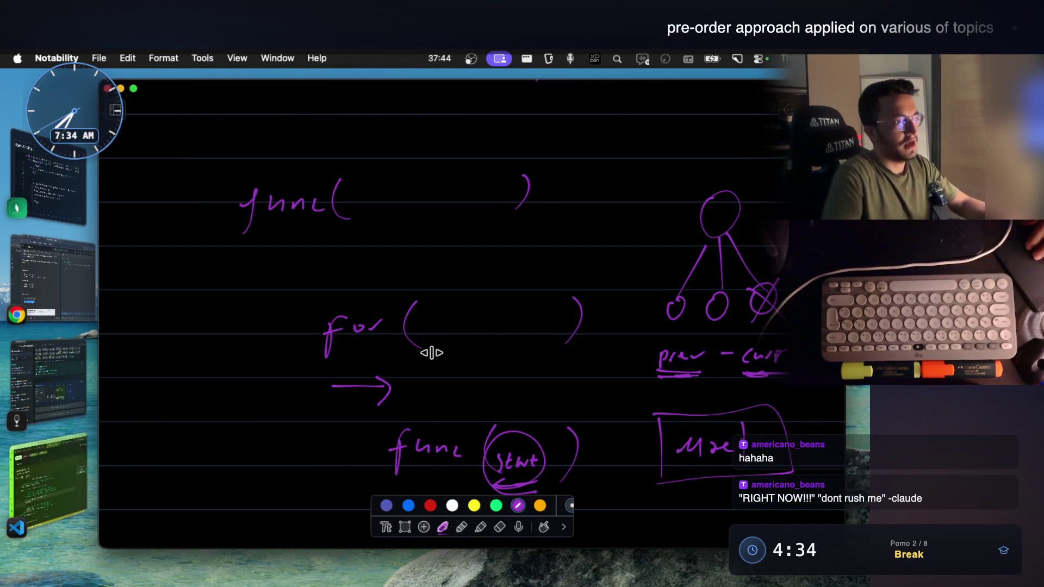
scroll(422, 318, down, 10)
scroll(410, 280, up, 5)
scroll(410, 280, up, 2)
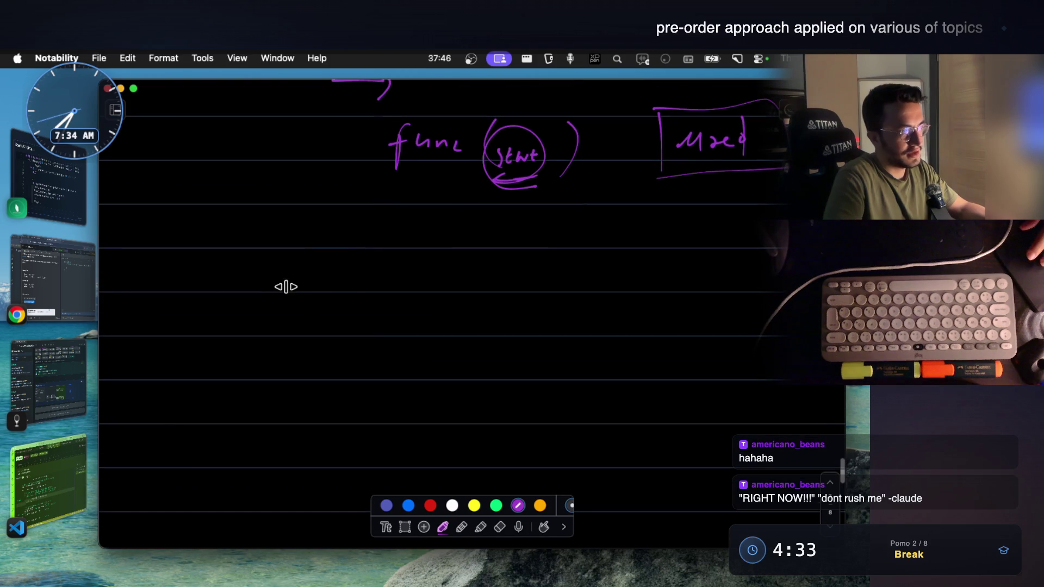
Step: Draw the array values in purple below func(start), finishing with the final value at the right
drag(290, 290, 291, 320)
drag(334, 286, 356, 321)
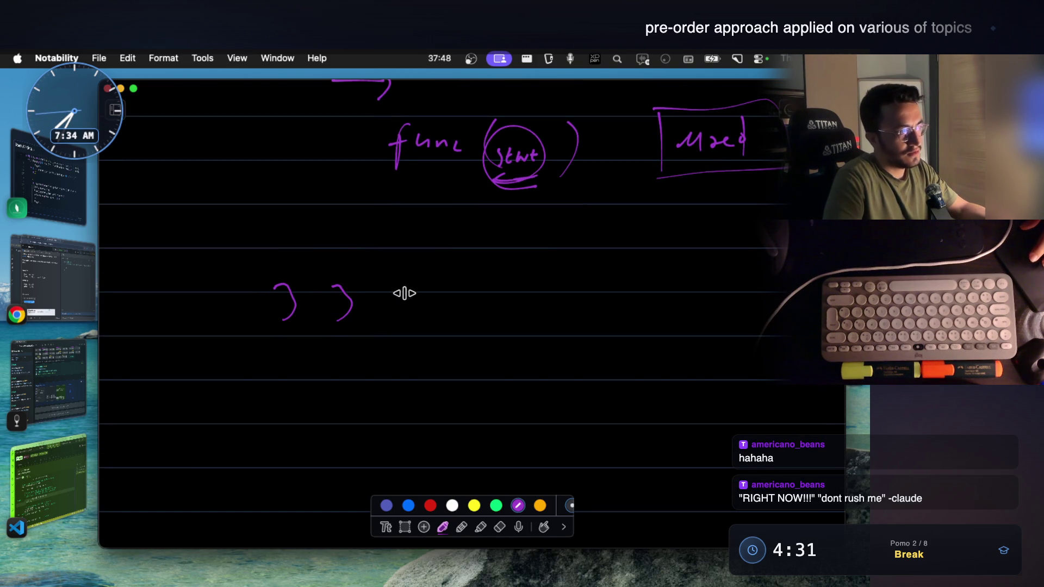
drag(446, 284, 454, 317)
drag(229, 281, 235, 314)
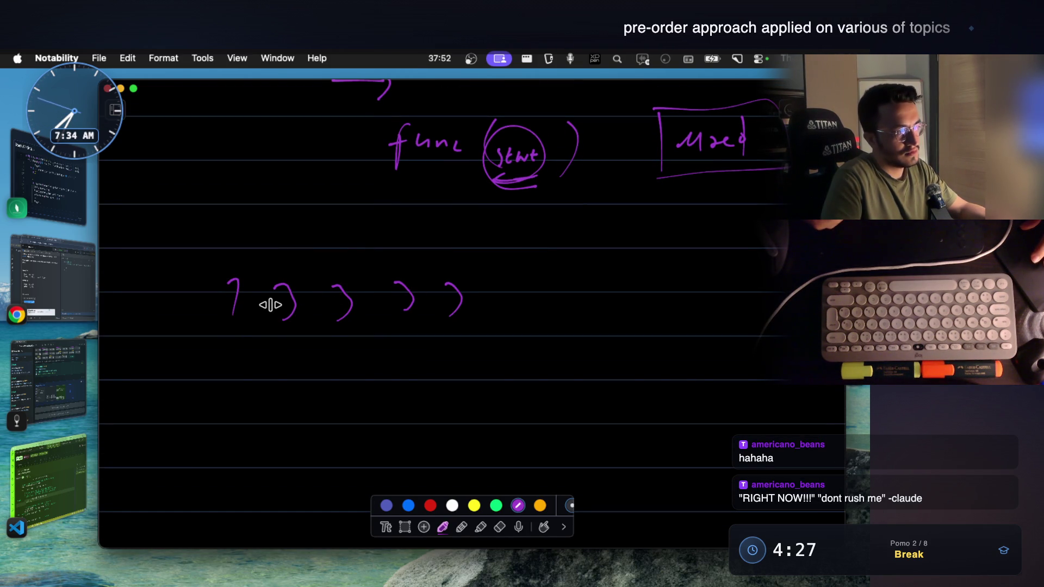
drag(510, 294, 512, 309)
drag(515, 281, 550, 274)
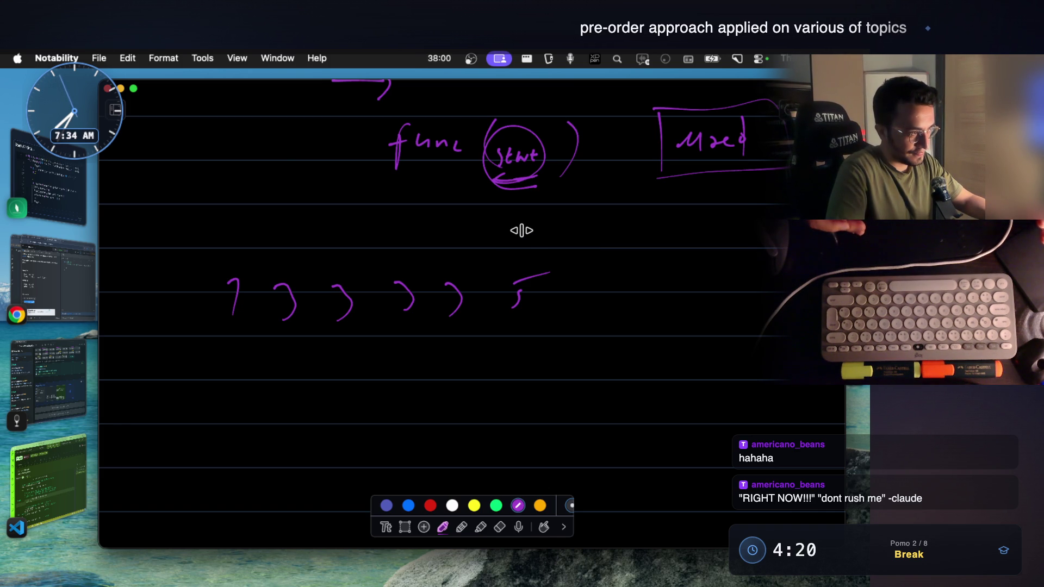
scroll(337, 303, down, 1)
mouse_move(324, 313)
mouse_down()
mouse_move(322, 292)
mouse_move(360, 243)
mouse_move(470, 318)
mouse_move(334, 310)
mouse_up()
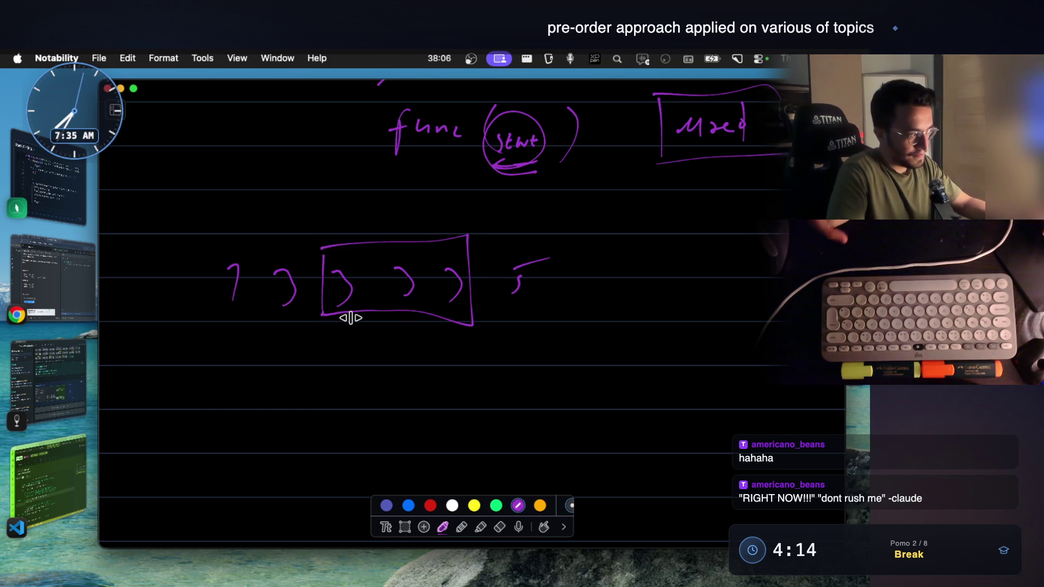
scroll(462, 269, down, 5)
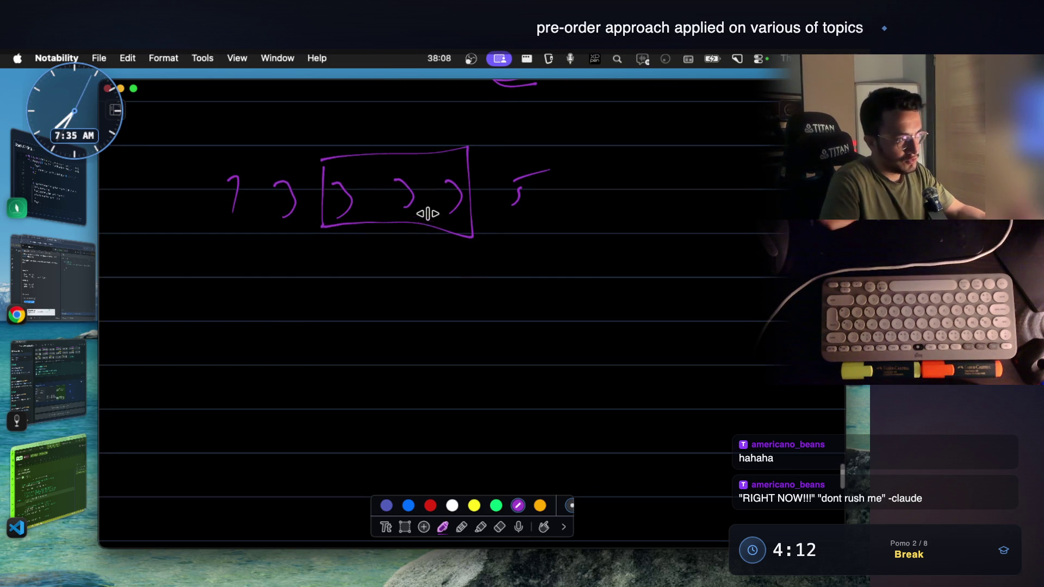
mouse_move(276, 327)
mouse_down()
mouse_move(272, 337)
mouse_move(336, 322)
mouse_up()
Step: Write an empty for ( ) below the array, bracket the repeated group and box the value left of it
drag(378, 289, 412, 348)
drag(681, 275, 682, 343)
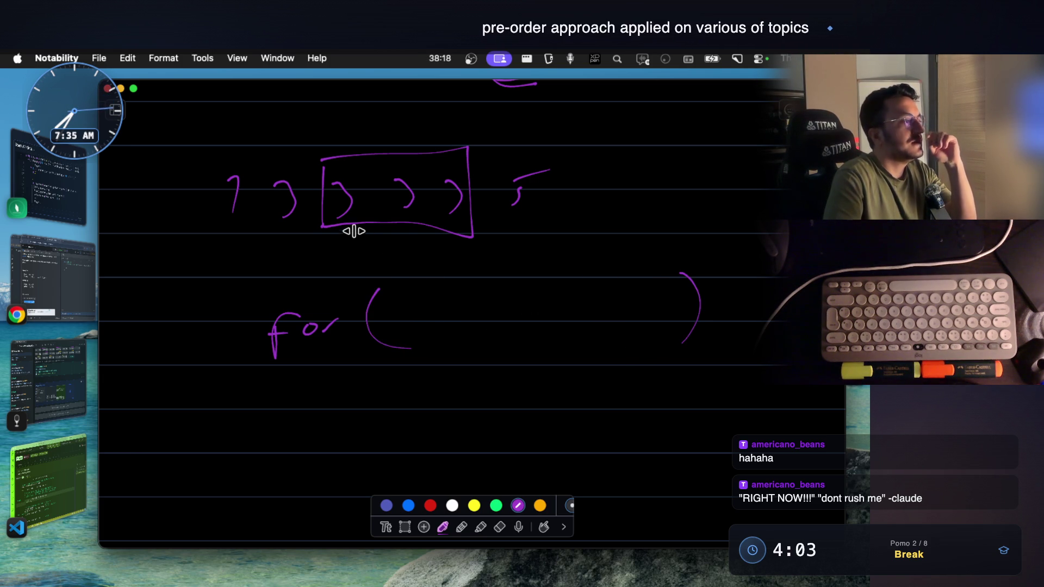
drag(286, 232, 334, 247)
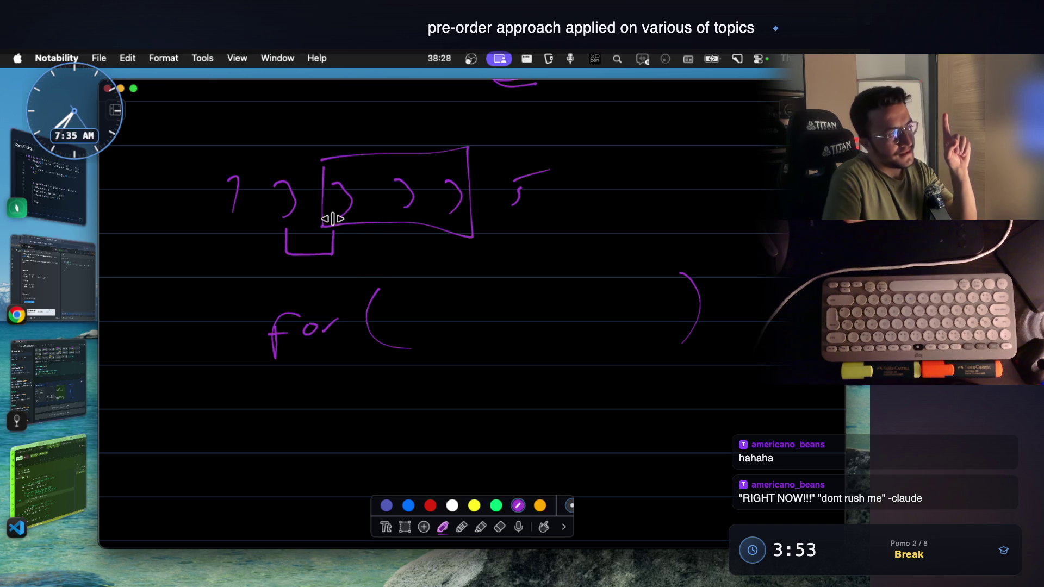
drag(260, 167, 261, 218)
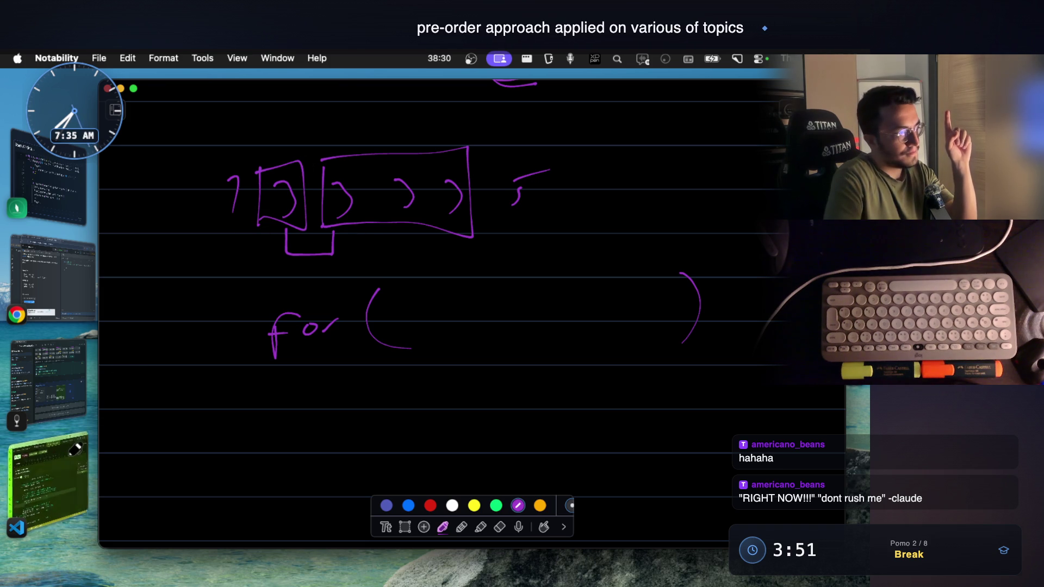
click(49, 481)
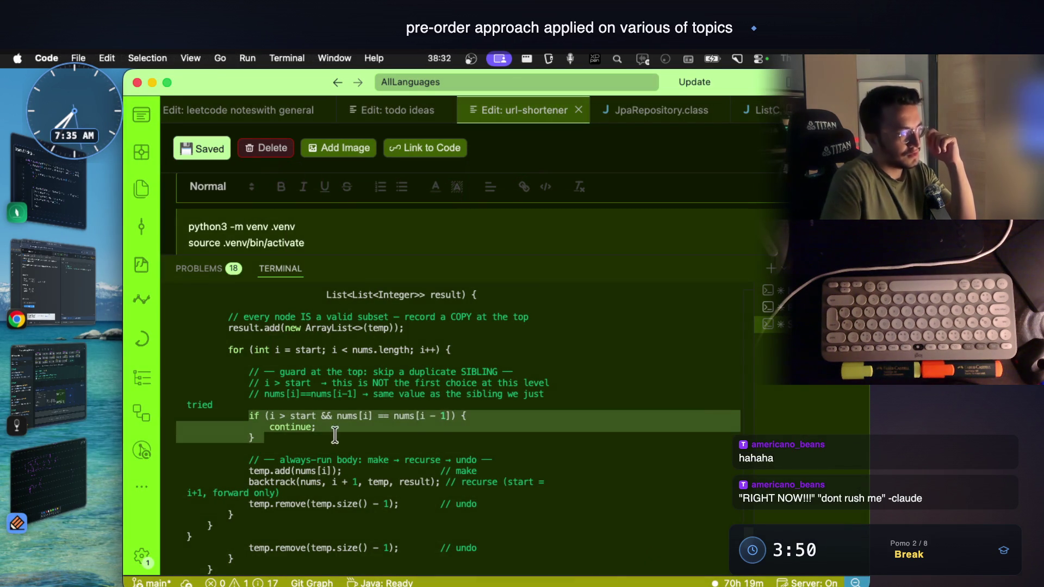
Step: Mark start, the nums[i] == nums[i - 1] comparison, and the whole guard with its continue line
double_click(309, 416)
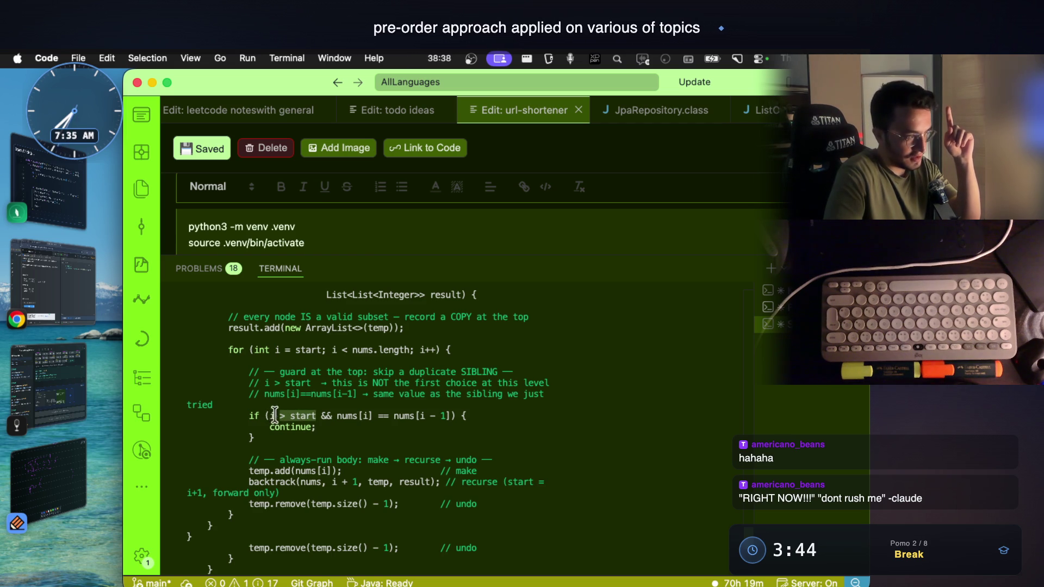
drag(336, 417, 440, 416)
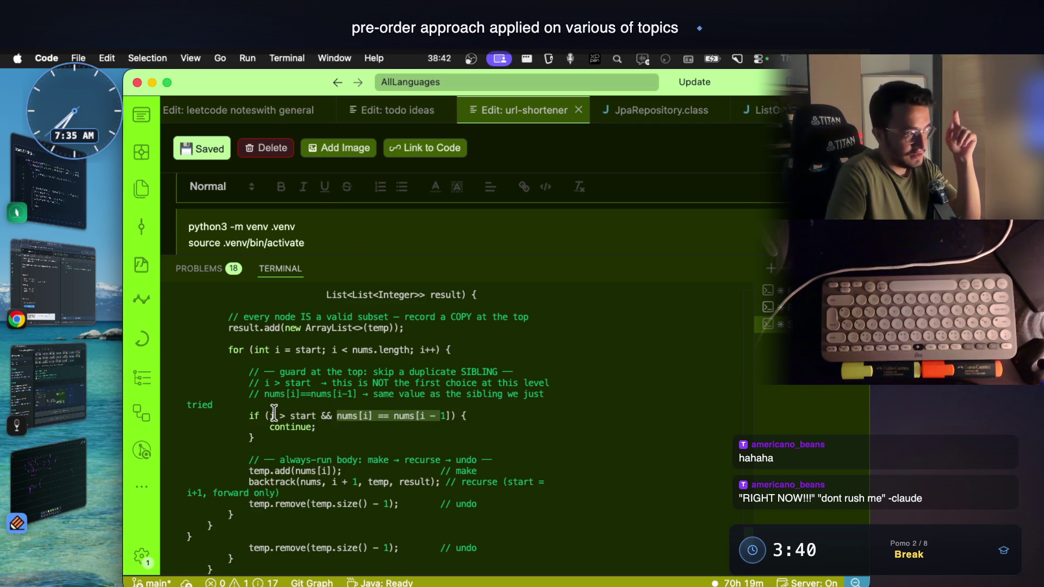
double_click(306, 416)
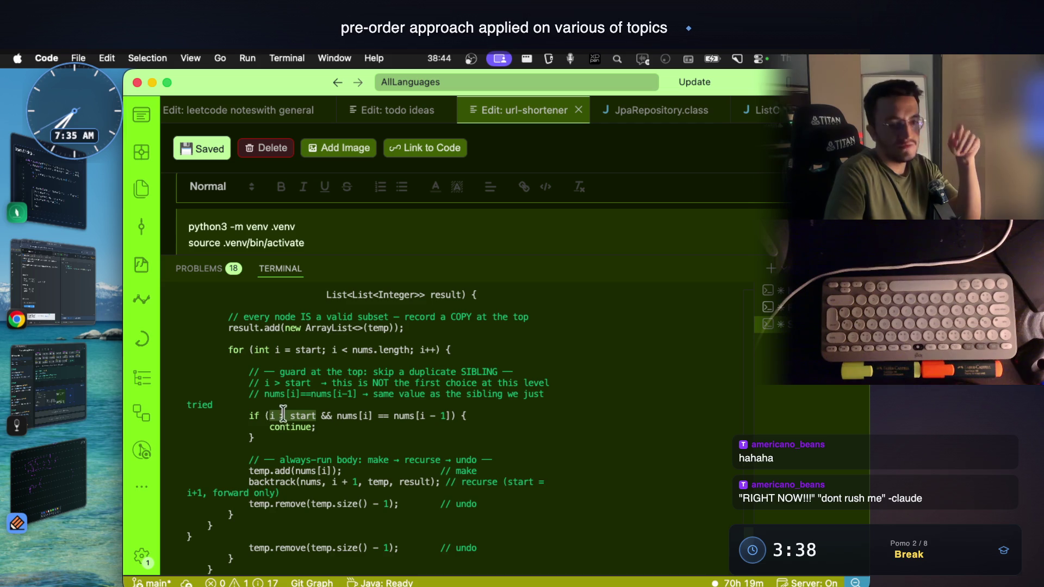
drag(249, 416, 316, 427)
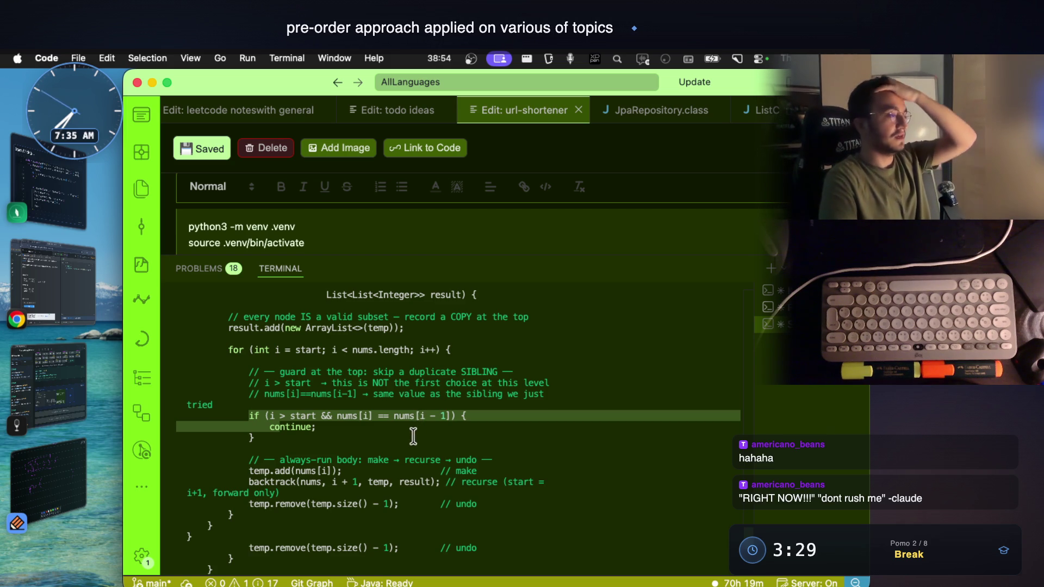
click(47, 477)
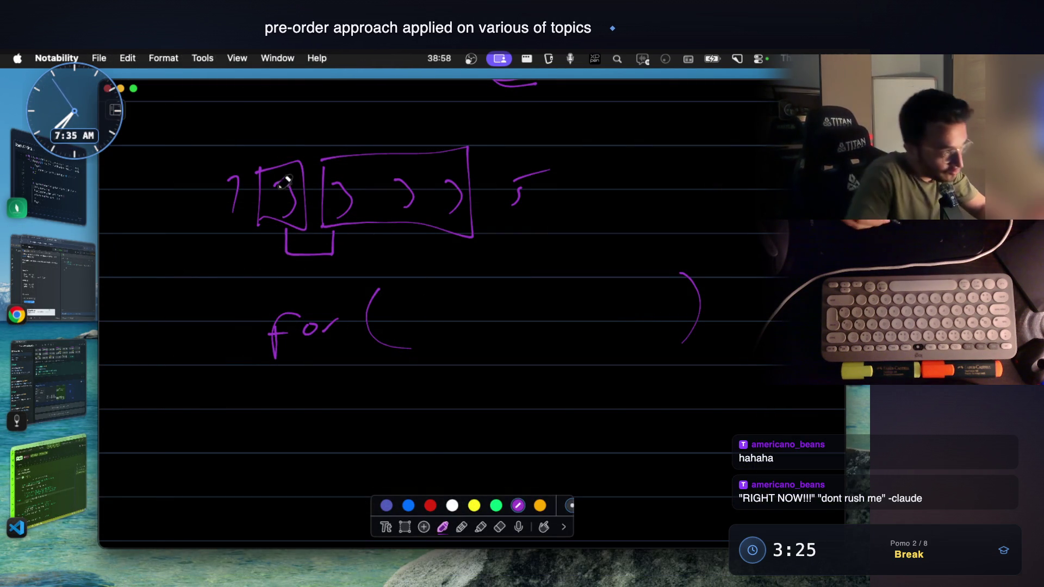
Step: Draw arrows above the boxed single value and the boxed group, and label start=1 below the boxes
drag(279, 111, 279, 146)
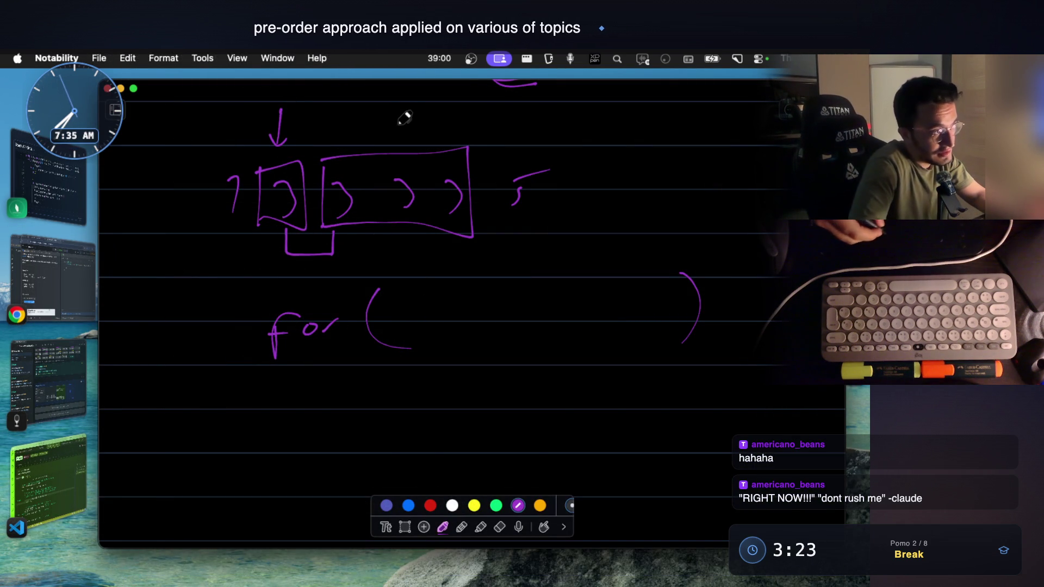
drag(397, 106, 397, 148)
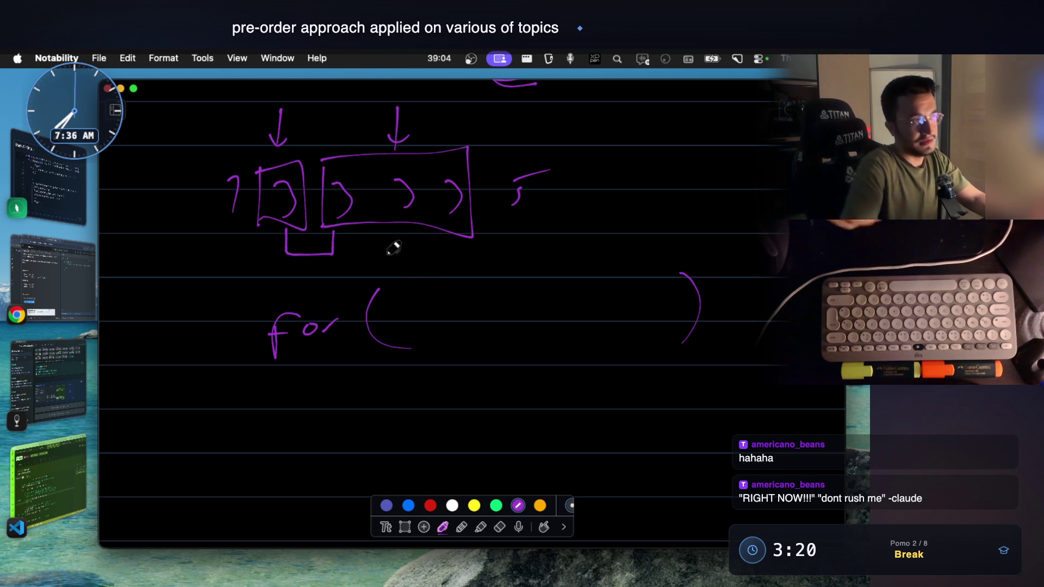
mouse_move(397, 108)
mouse_down()
mouse_move(398, 149)
mouse_move(408, 135)
mouse_up()
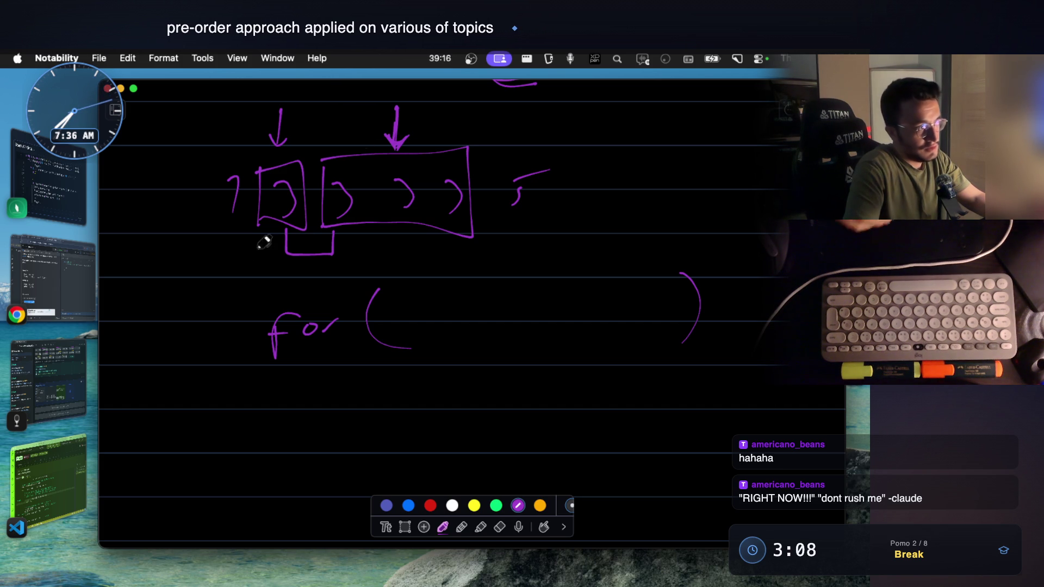
drag(291, 274, 299, 274)
drag(291, 279, 307, 282)
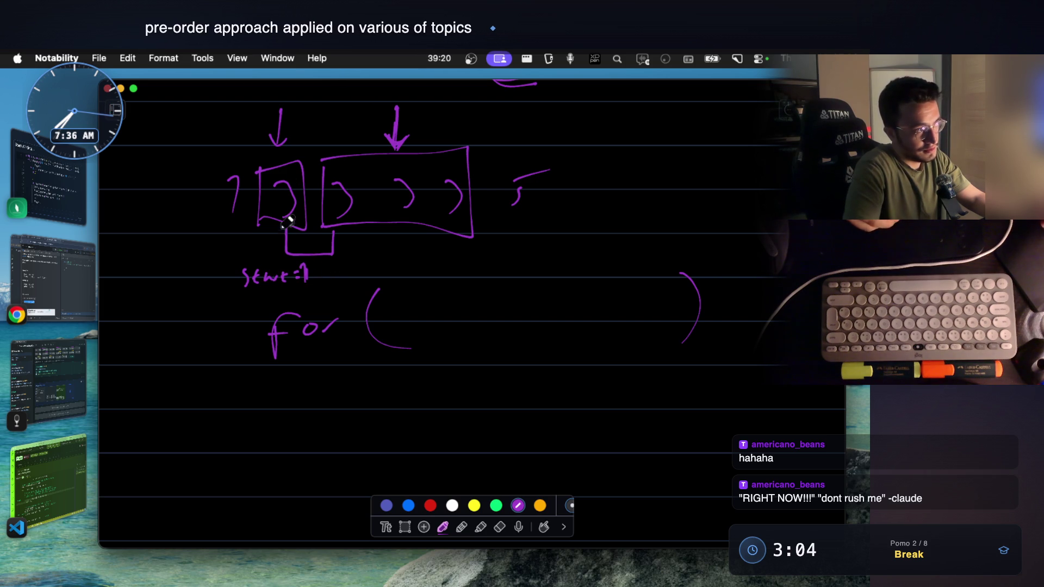
drag(287, 227, 286, 249)
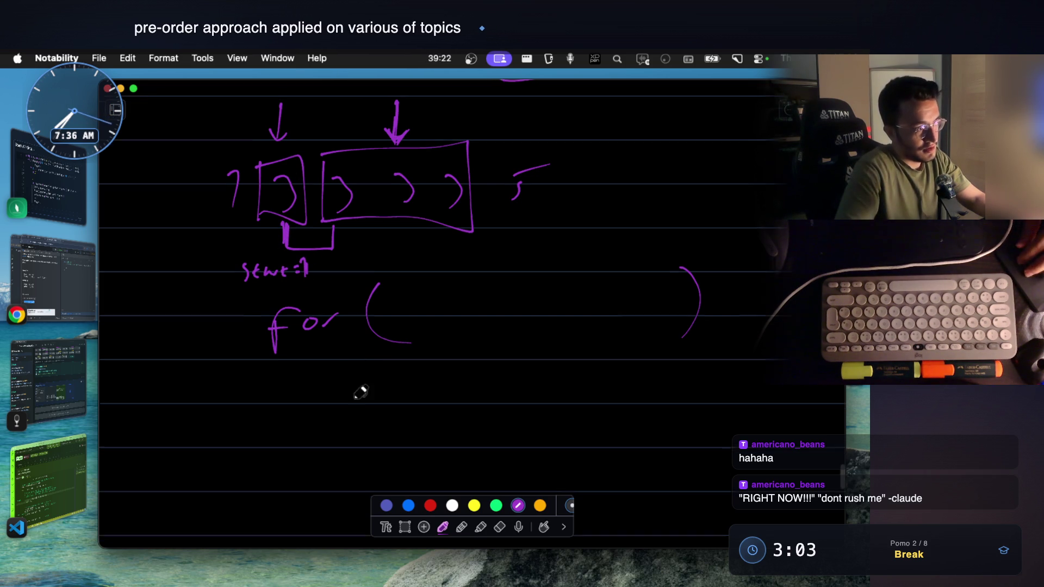
scroll(367, 389, down, 2)
Step: Begin the if condition under the for loop, then erase the misplaced start inside it and return to the pen
mouse_move(354, 383)
mouse_down()
mouse_move(352, 398)
mouse_move(388, 420)
mouse_up()
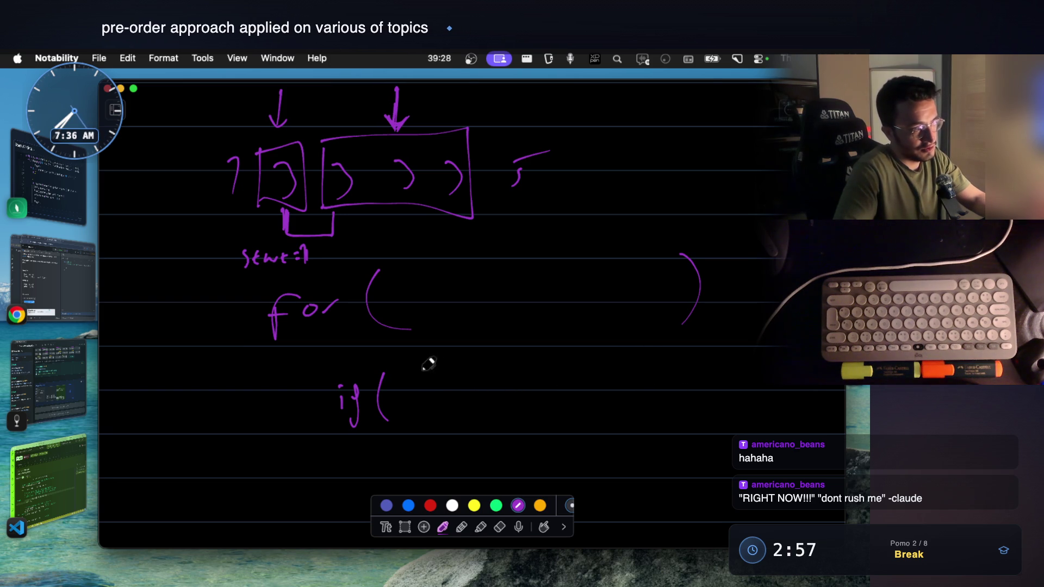
drag(417, 397, 429, 394)
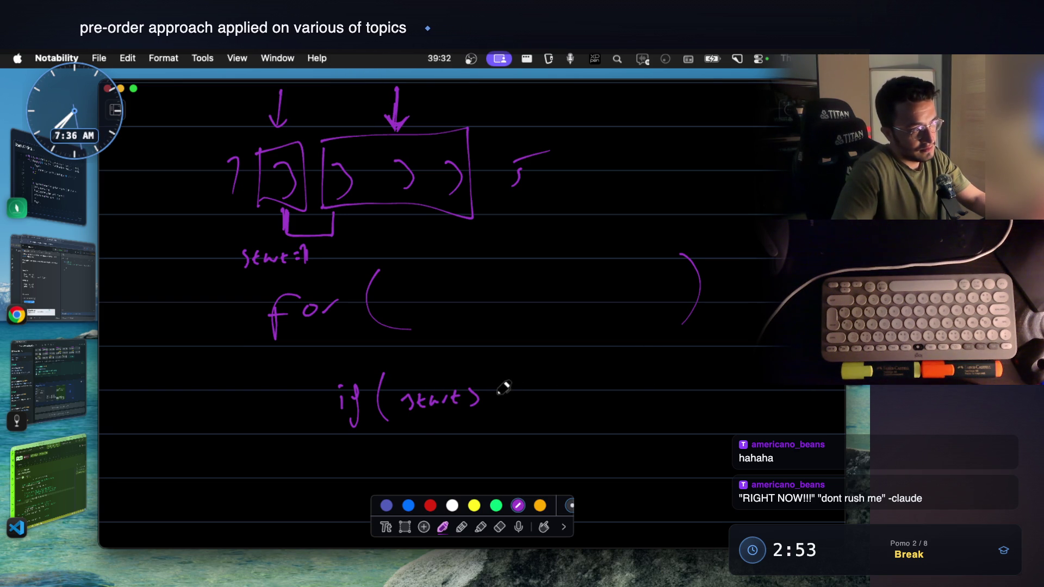
click(260, 273)
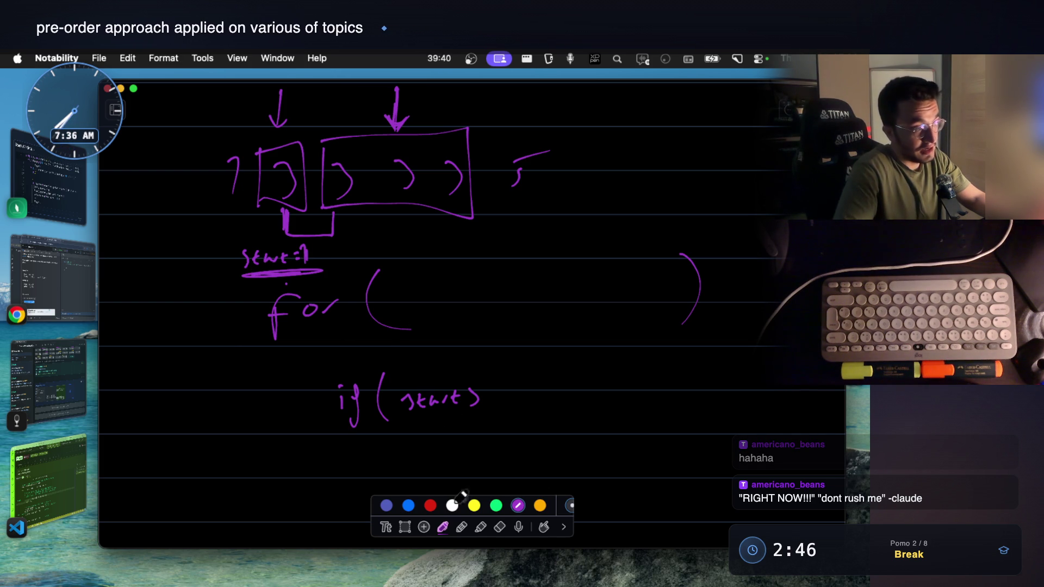
click(499, 527)
drag(453, 397, 450, 508)
click(445, 528)
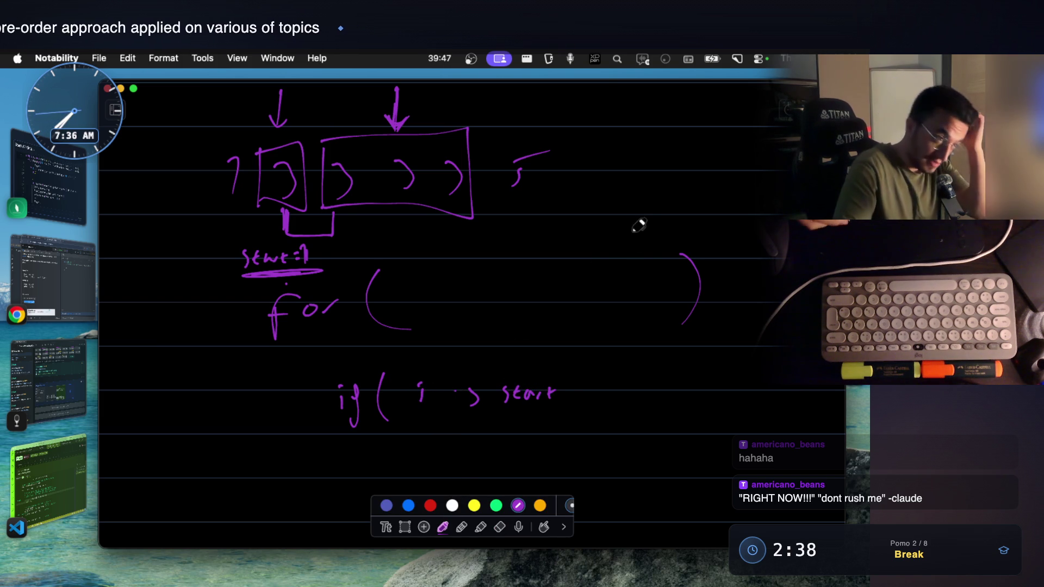
Step: Note func( start ) at the right, write and underline i=start inside the for loop, and close the if parenthesis
mouse_move(604, 198)
mouse_down()
mouse_move(594, 232)
mouse_move(644, 202)
mouse_move(663, 219)
mouse_up()
drag(768, 196, 771, 222)
mouse_move(695, 197)
mouse_down()
mouse_move(725, 192)
mouse_move(736, 209)
mouse_move(742, 196)
mouse_up()
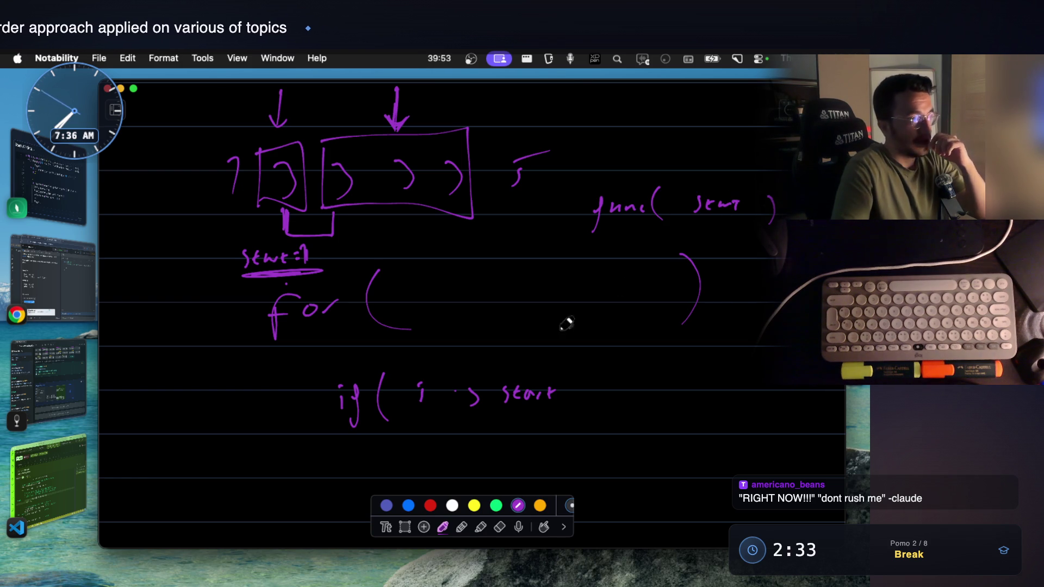
drag(410, 297, 410, 310)
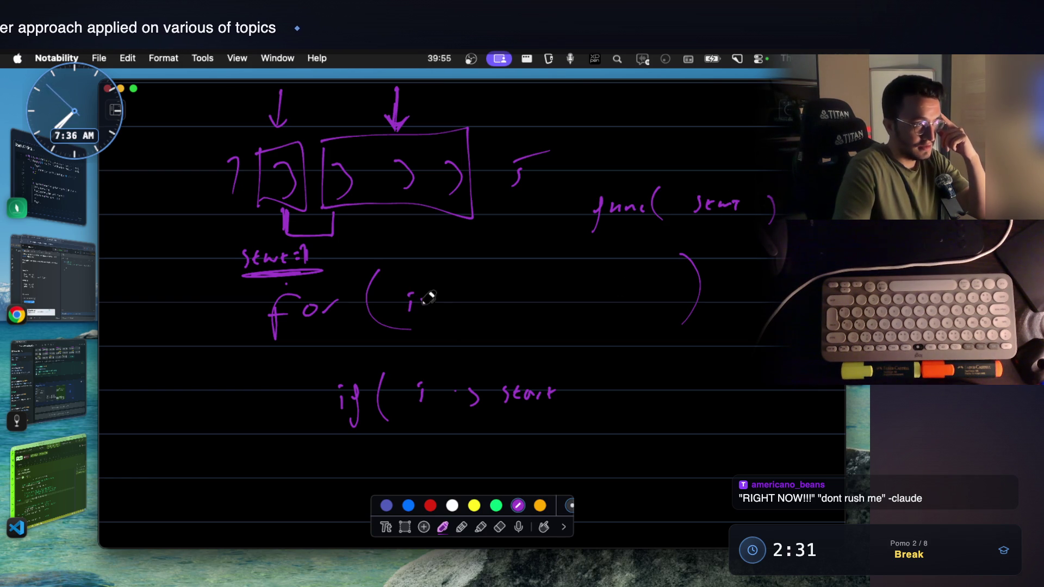
drag(473, 286, 492, 286)
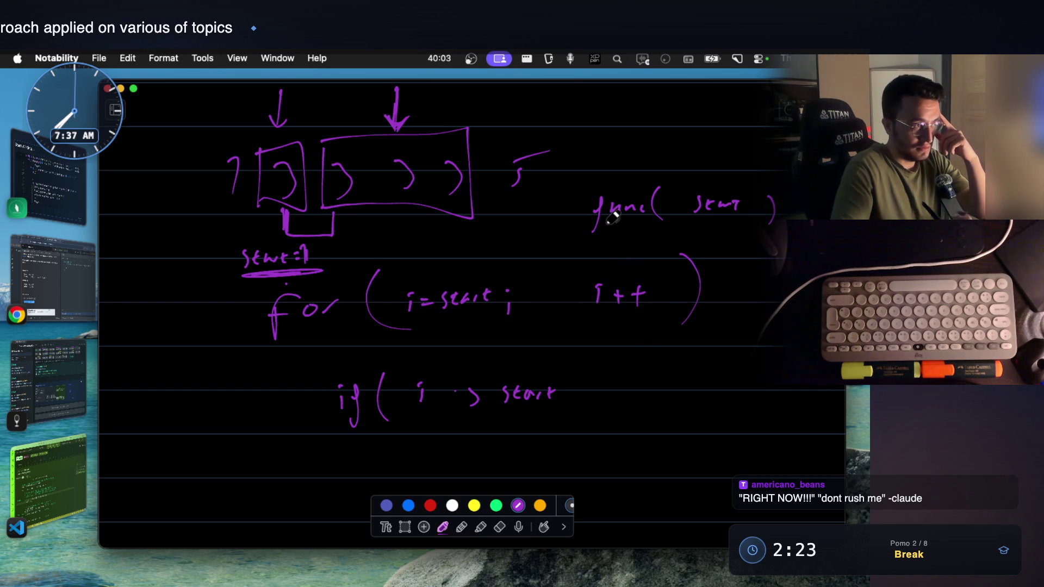
drag(410, 319, 471, 315)
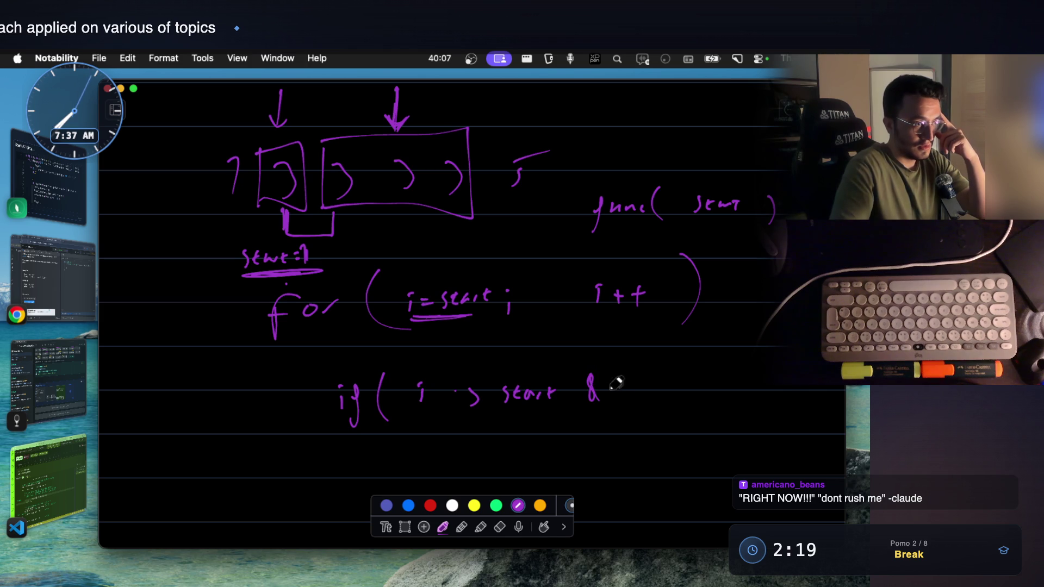
drag(689, 359, 695, 408)
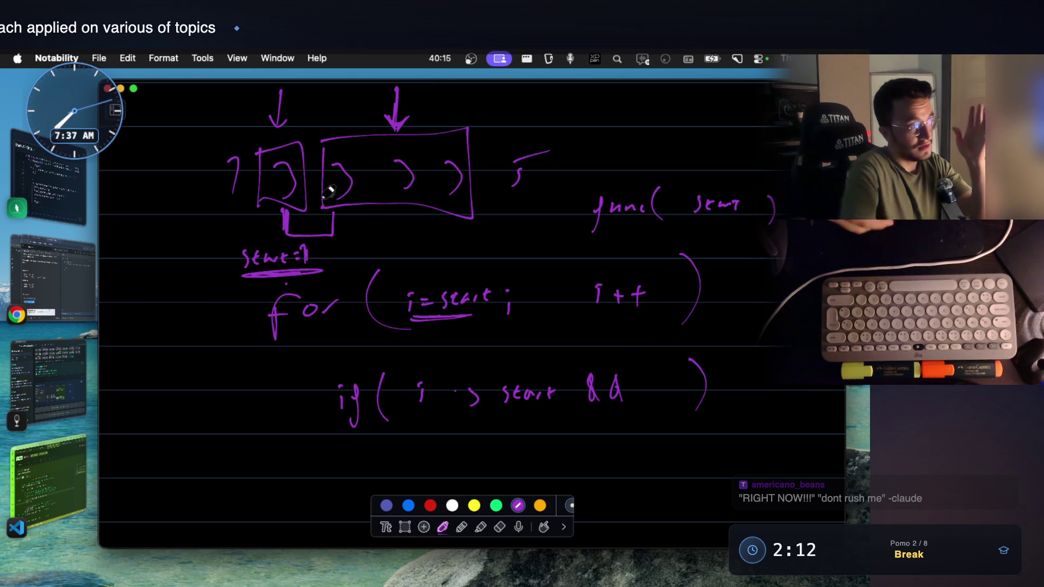
Step: Extend the bracket under the boxed group to the third box and add the semicolon after continue
drag(346, 215, 409, 210)
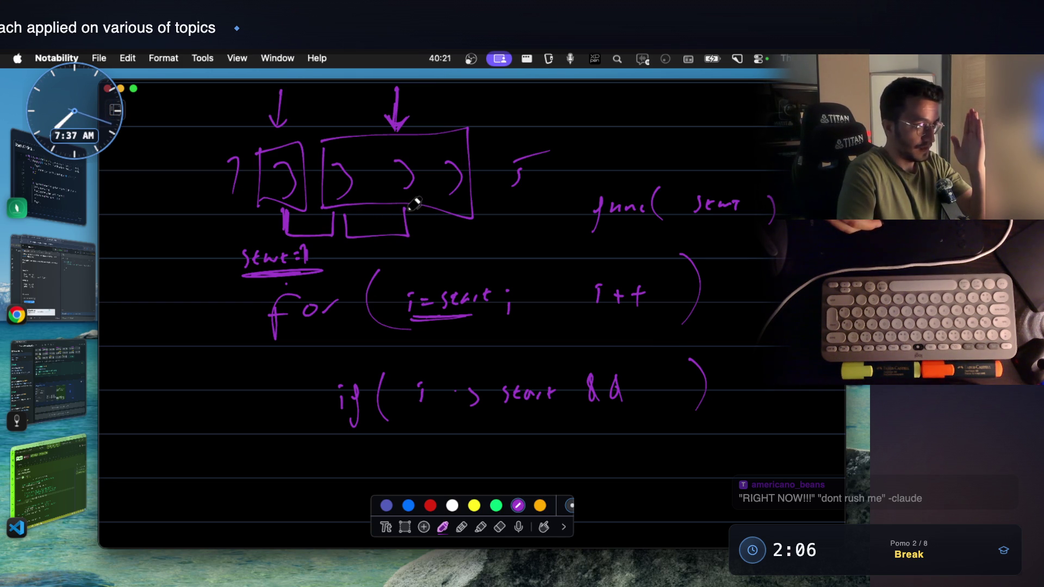
drag(425, 239, 454, 220)
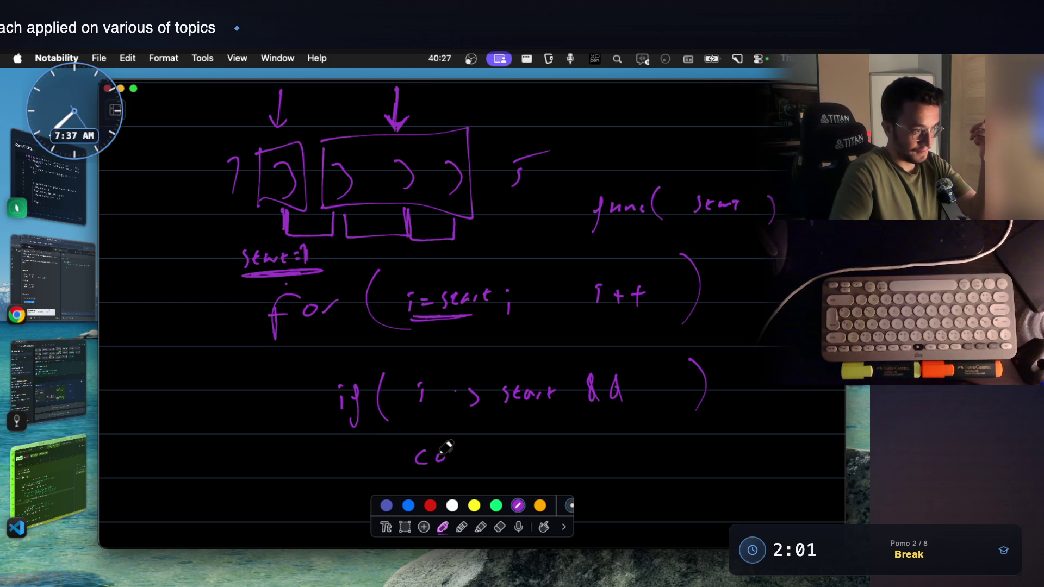
click(545, 445)
drag(547, 454, 542, 471)
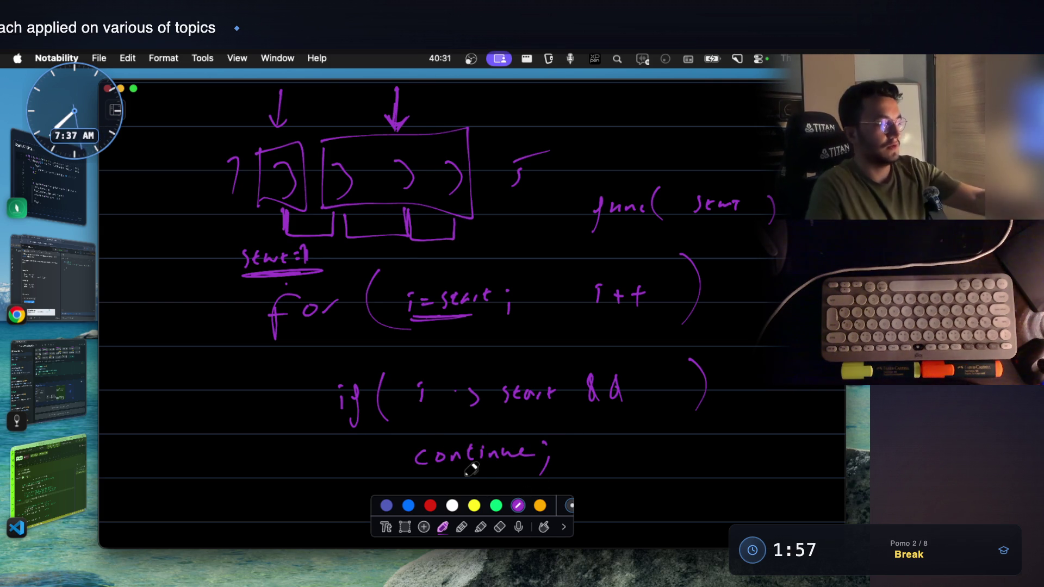
key(super+shift+4)
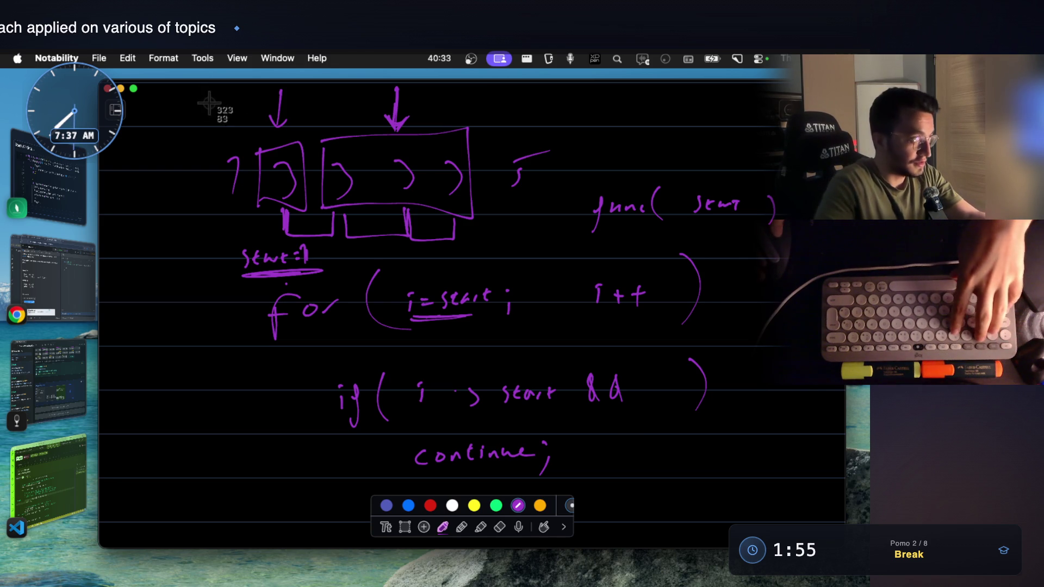
Step: Capture the duplicate-skip drawing and paste it into the Subsets II note's Images as the fourth picture
drag(204, 88, 826, 501)
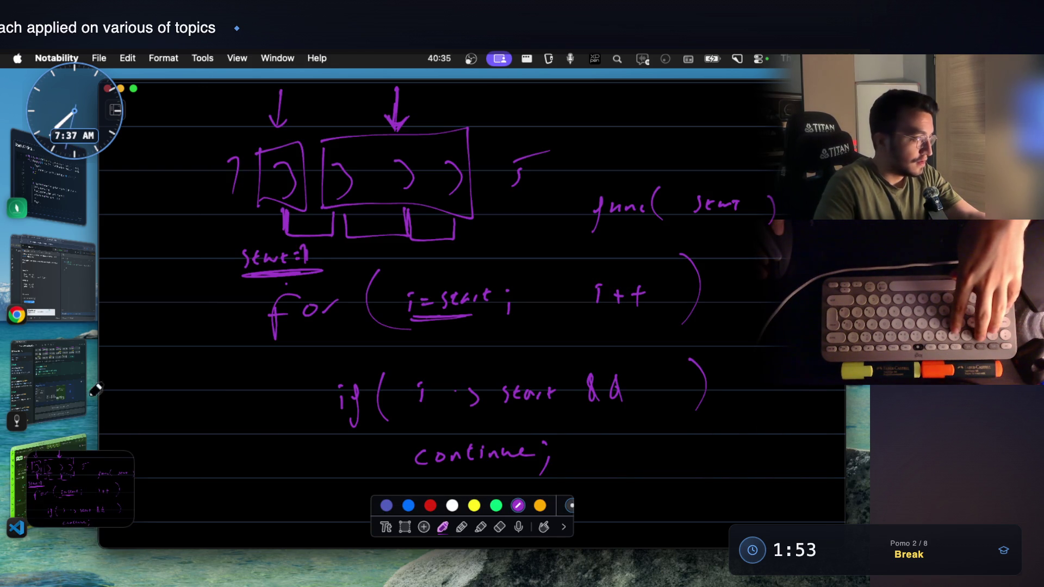
click(85, 392)
click(690, 412)
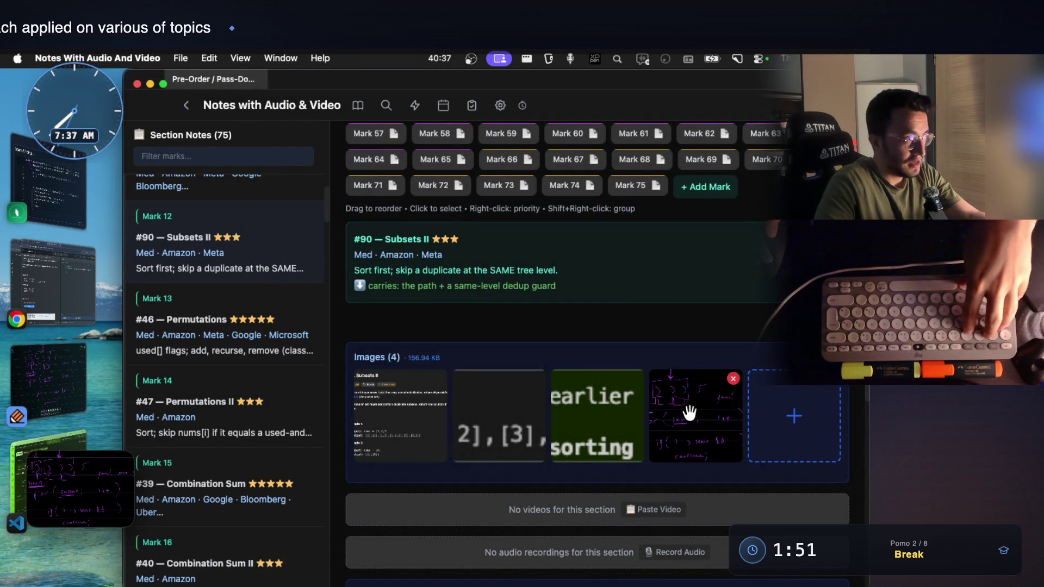
click(49, 380)
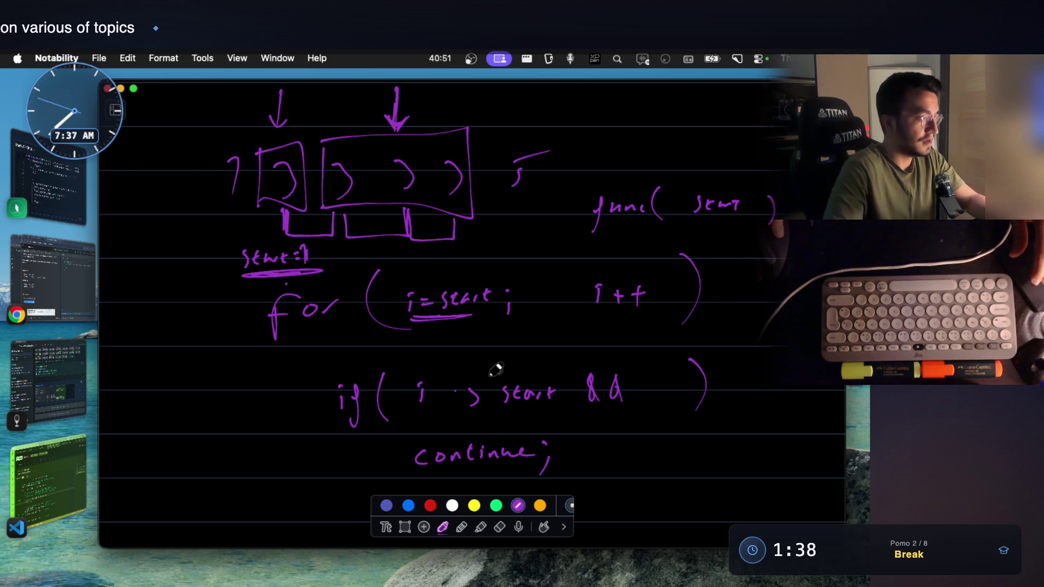
click(58, 362)
scroll(534, 296, up, 3)
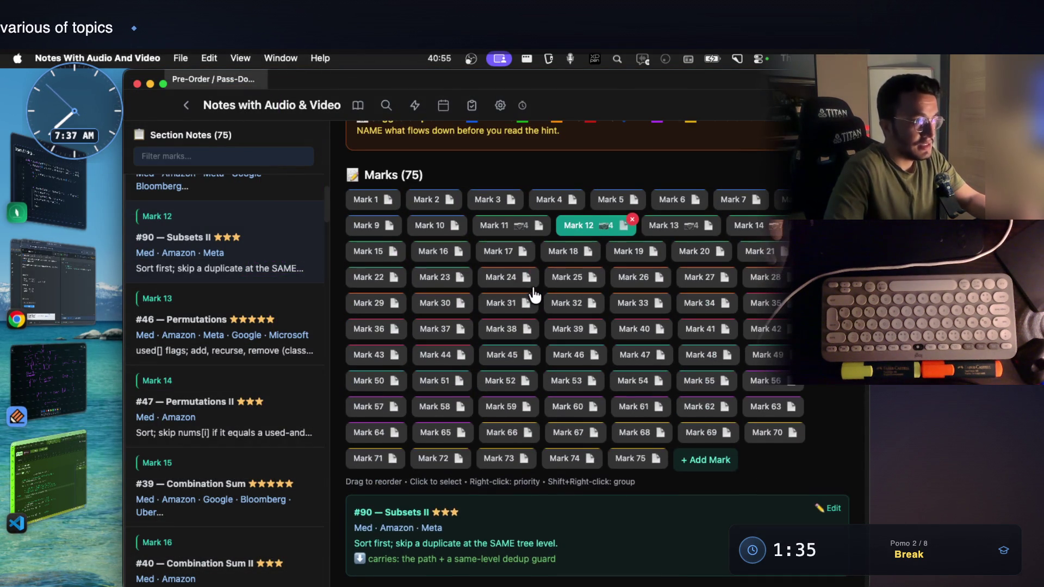
Step: Step through Mark 13 Permutations and Mark 14 Permutations II to Mark 15, Combination Sum, and read its summary
key(Right)
scroll(629, 268, down, 2)
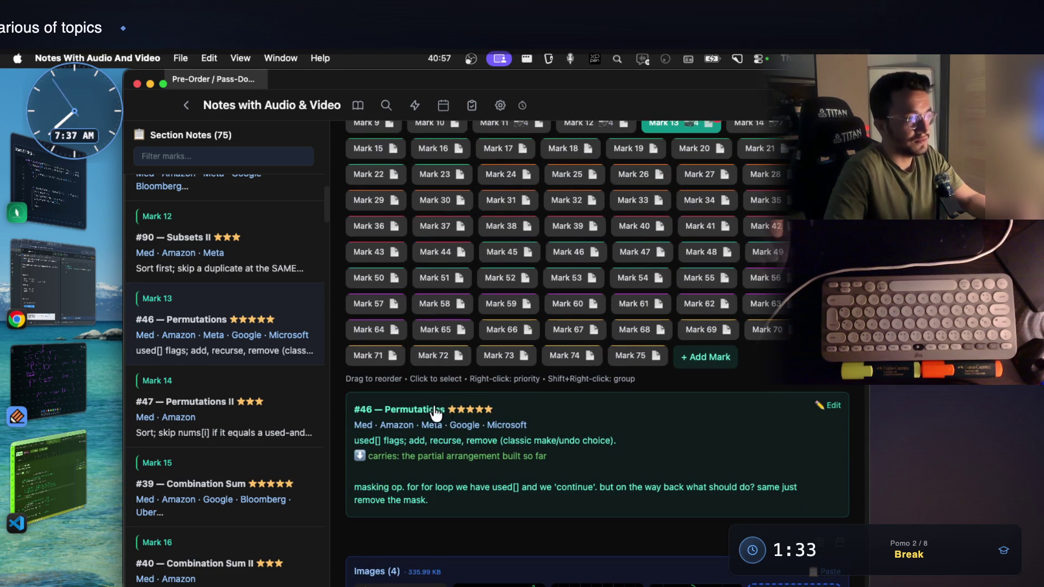
drag(446, 415, 389, 416)
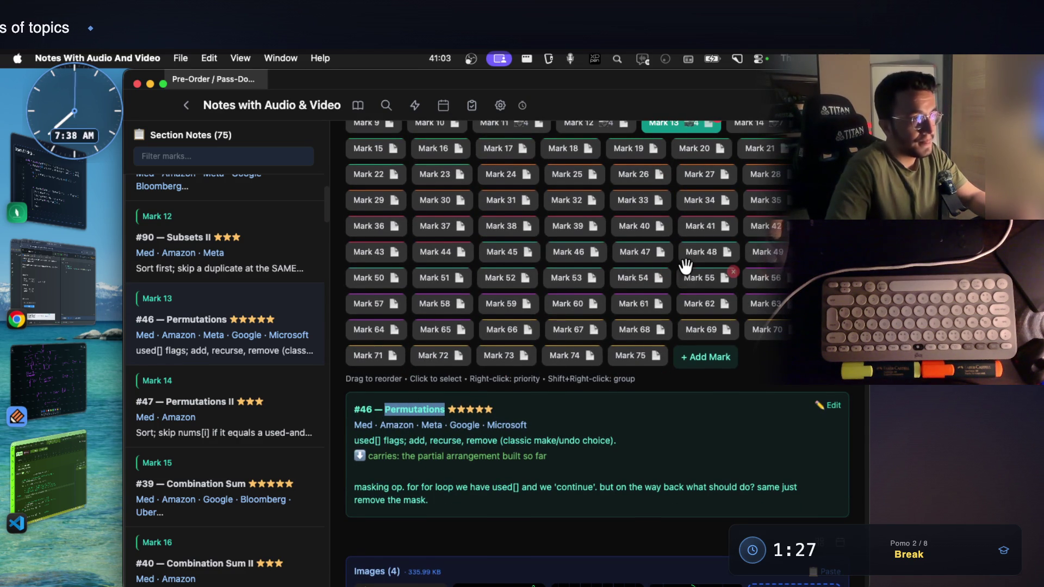
scroll(693, 262, up, 2)
click(760, 194)
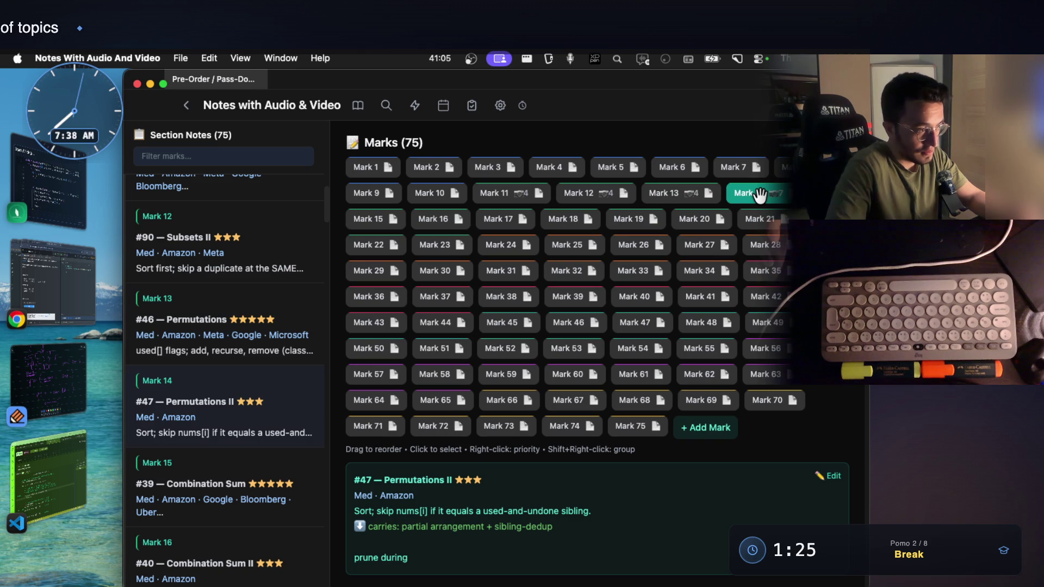
click(372, 219)
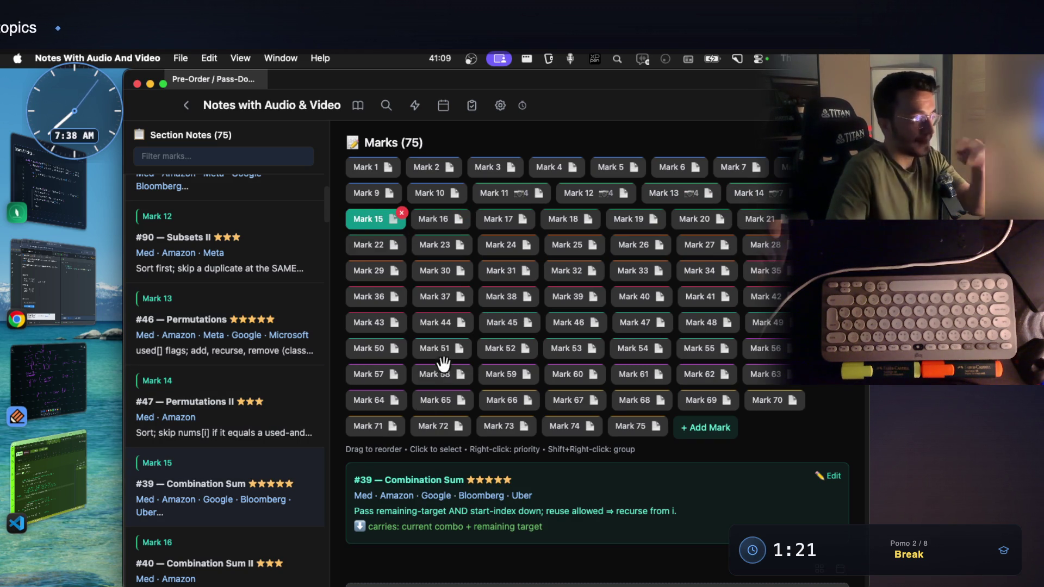
mouse_move(423, 511)
mouse_down()
mouse_move(463, 522)
mouse_move(621, 519)
mouse_up()
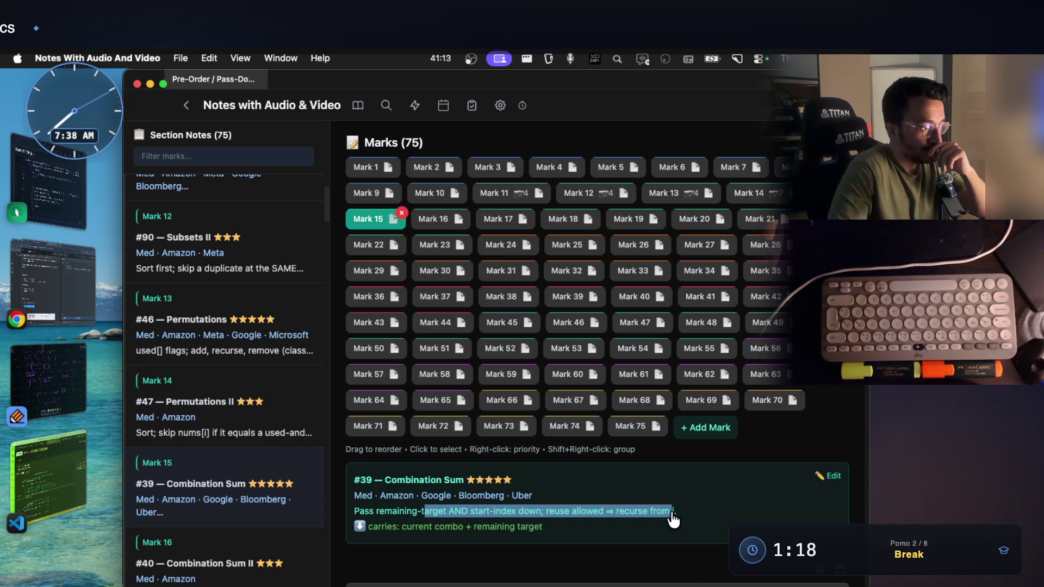
Step: Glance at Marks 16–18, return to Mark 15 and select the Combination Sum title for searching
click(448, 221)
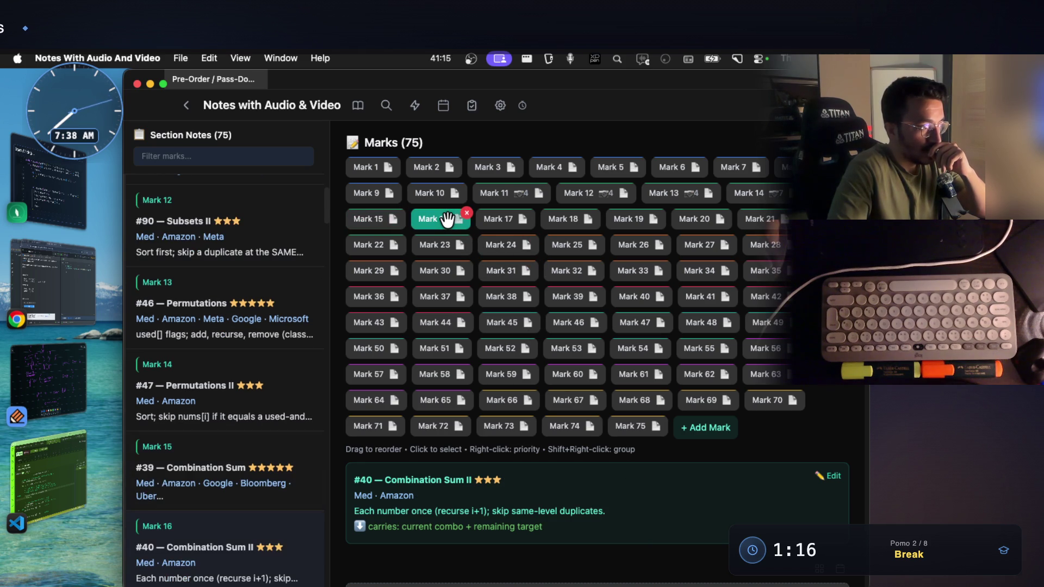
click(492, 221)
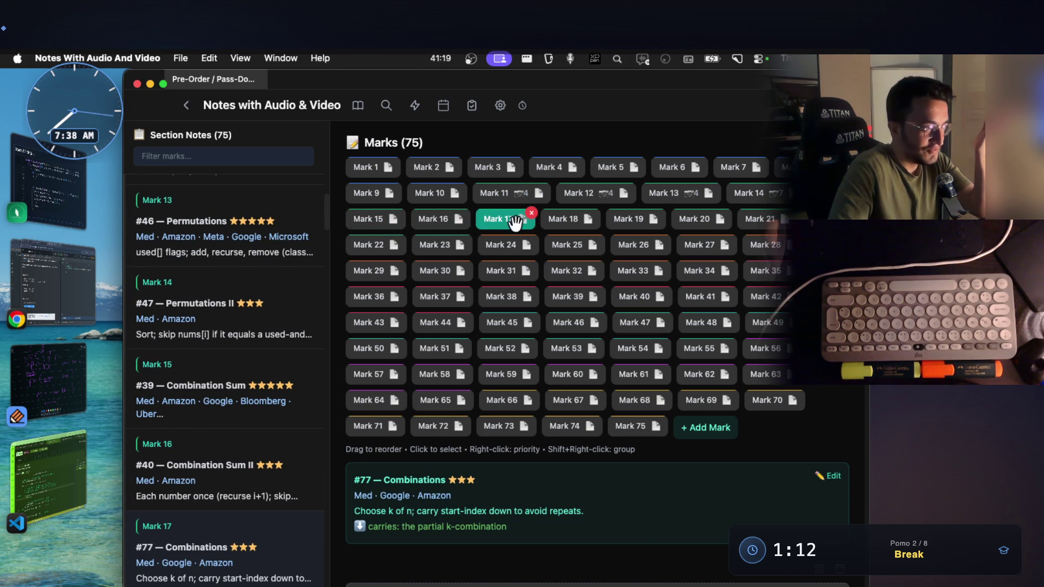
click(563, 223)
mouse_move(369, 219)
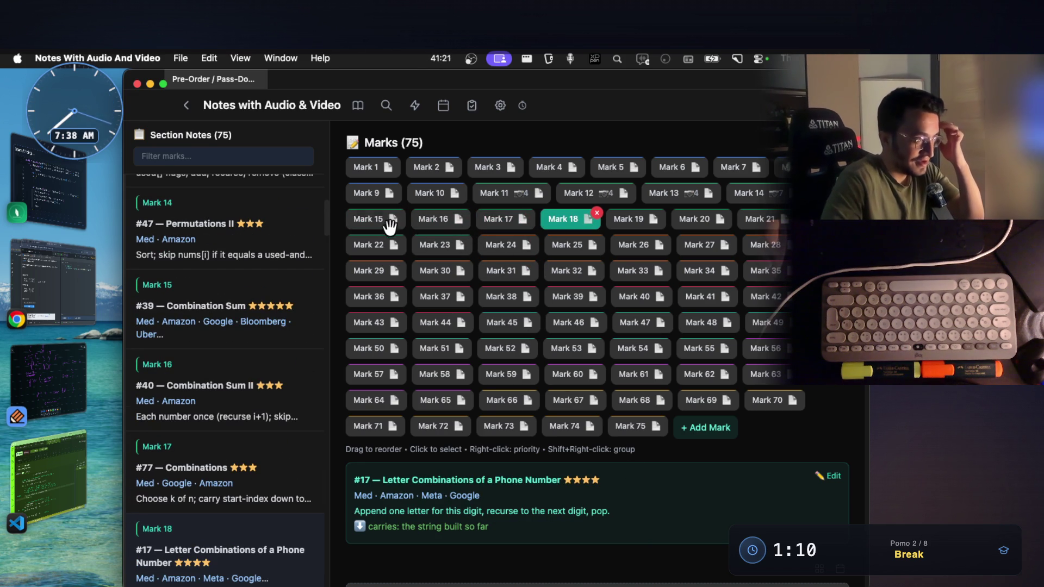
click(378, 221)
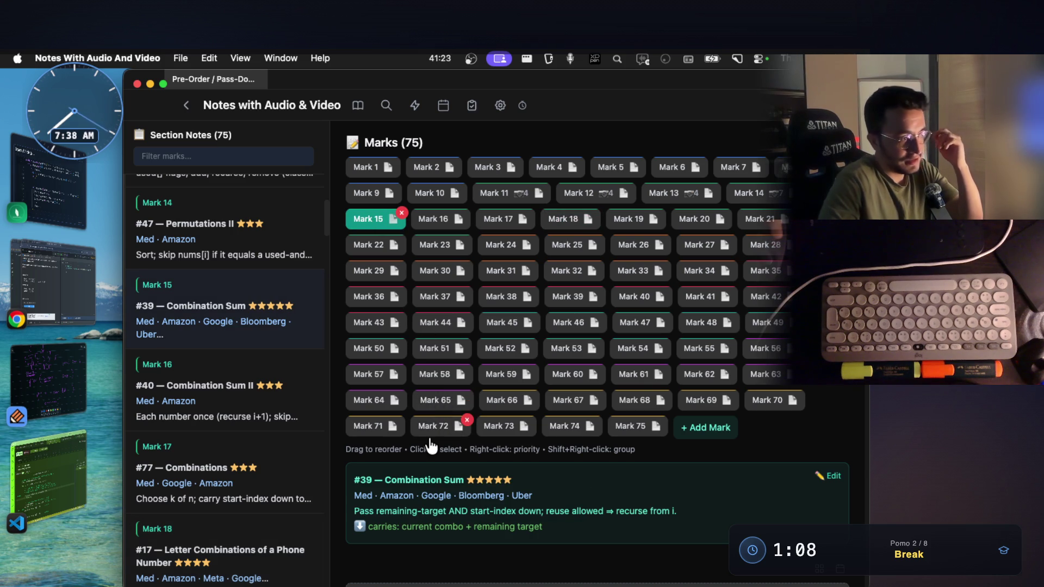
drag(387, 484, 466, 483)
key(super+c)
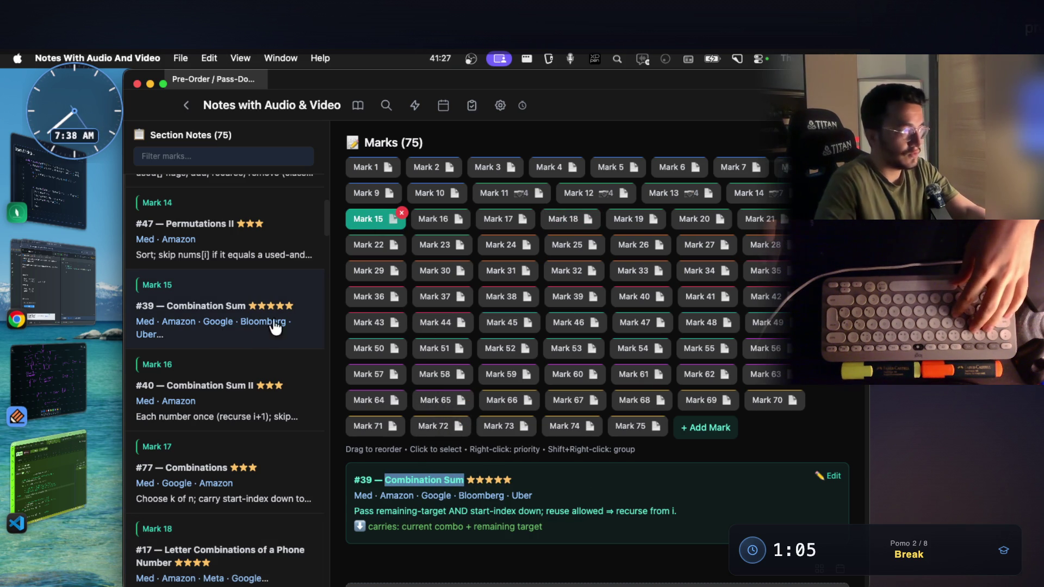
click(77, 281)
Step: Search 'combination sum leetcode' in a new Chrome tab and open LeetCode problem 39, Combination Sum
key(super+t)
key(super+v)
text(LEETC)
key(Return)
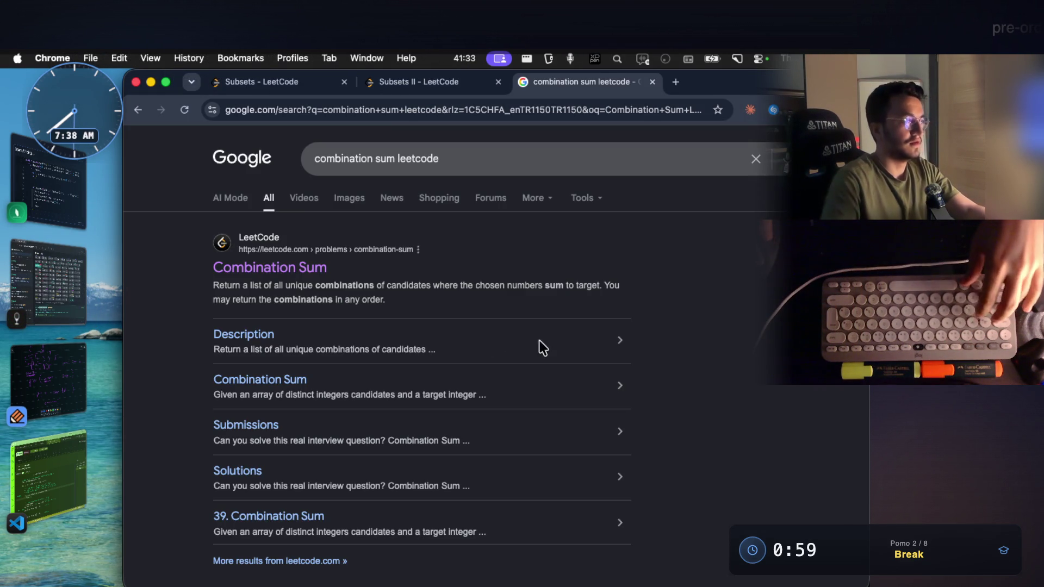
click(313, 272)
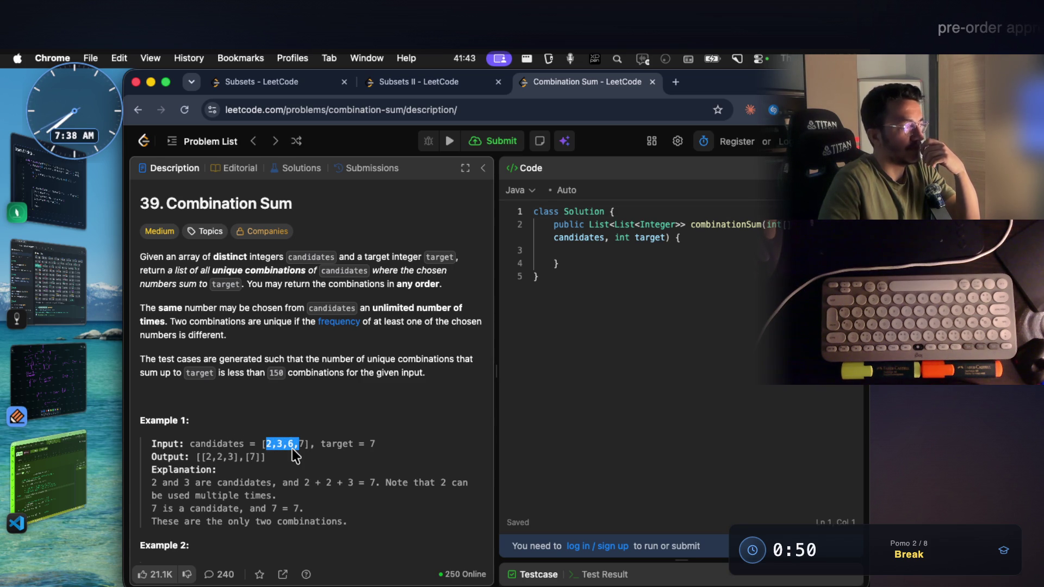
Step: Capture a region screenshot of the Combination Sum problem description
click(285, 444)
key(super+shift+4)
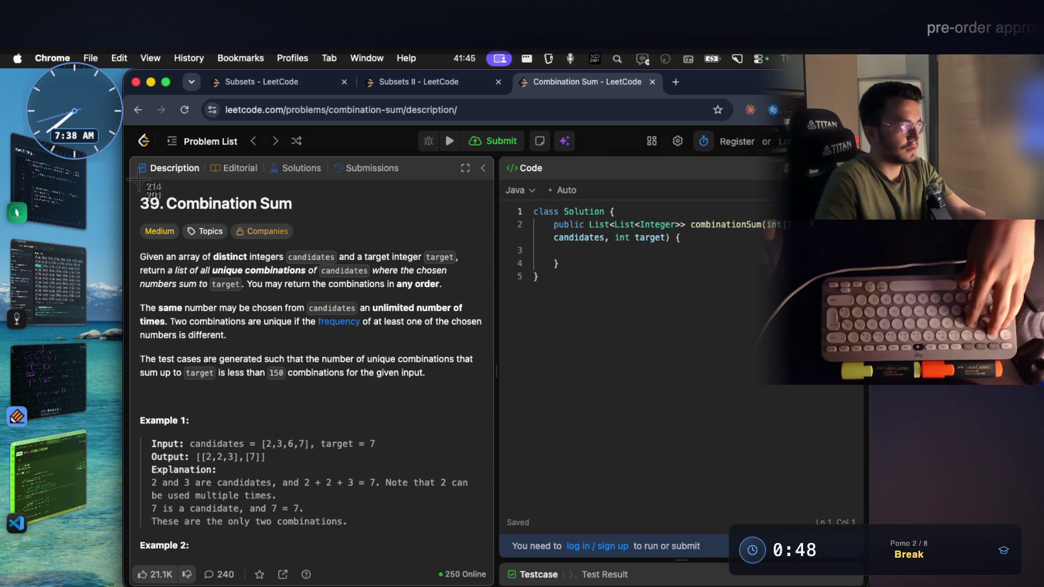
drag(126, 181, 494, 538)
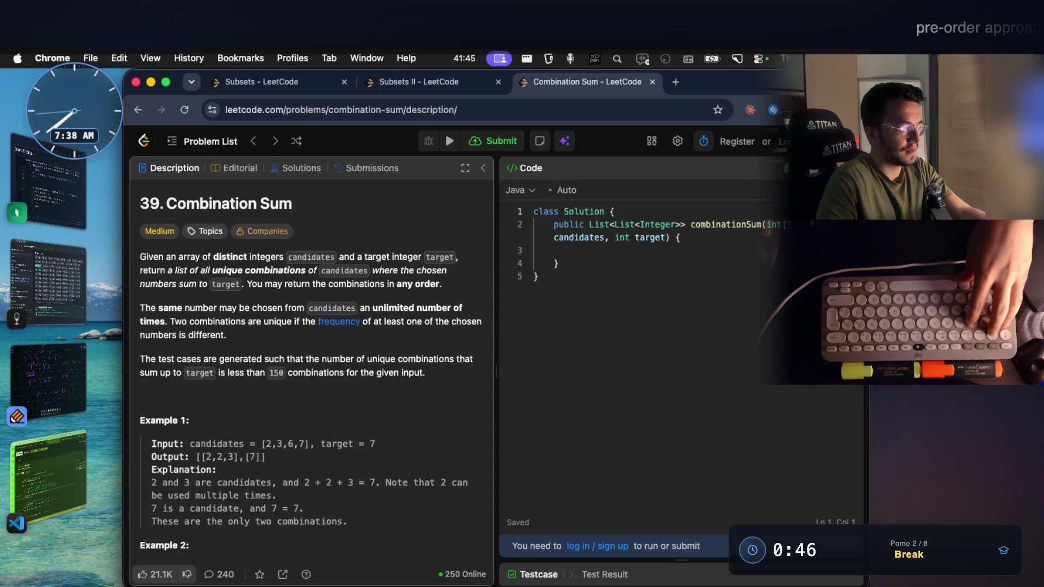
click(49, 282)
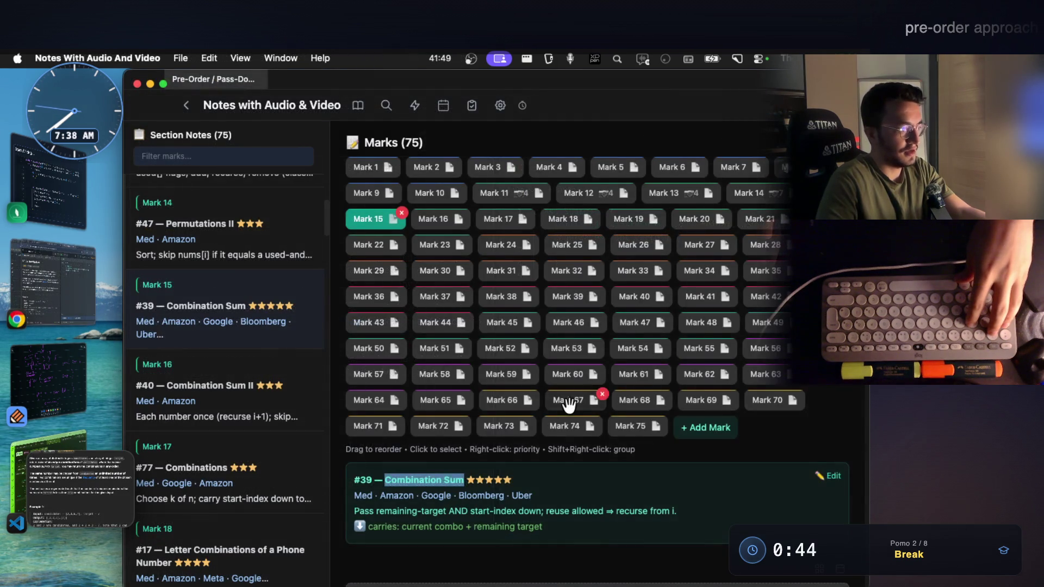
scroll(569, 406, down, 3)
Step: Paste the screenshot into the Combination Sum note, go back to Mark 12 and open Subsets II's fourth image full size
click(656, 421)
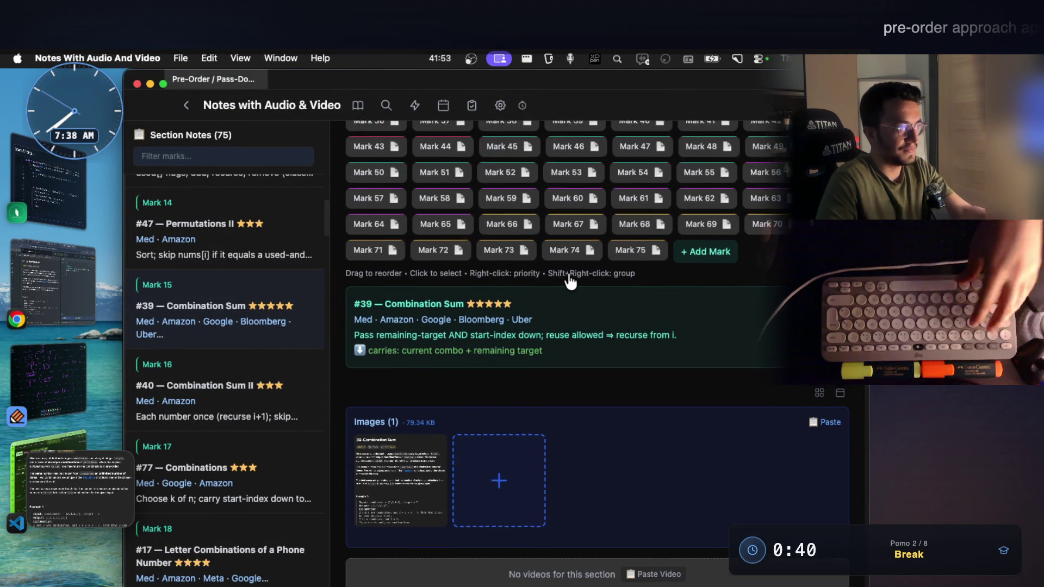
scroll(564, 269, up, 3)
click(744, 200)
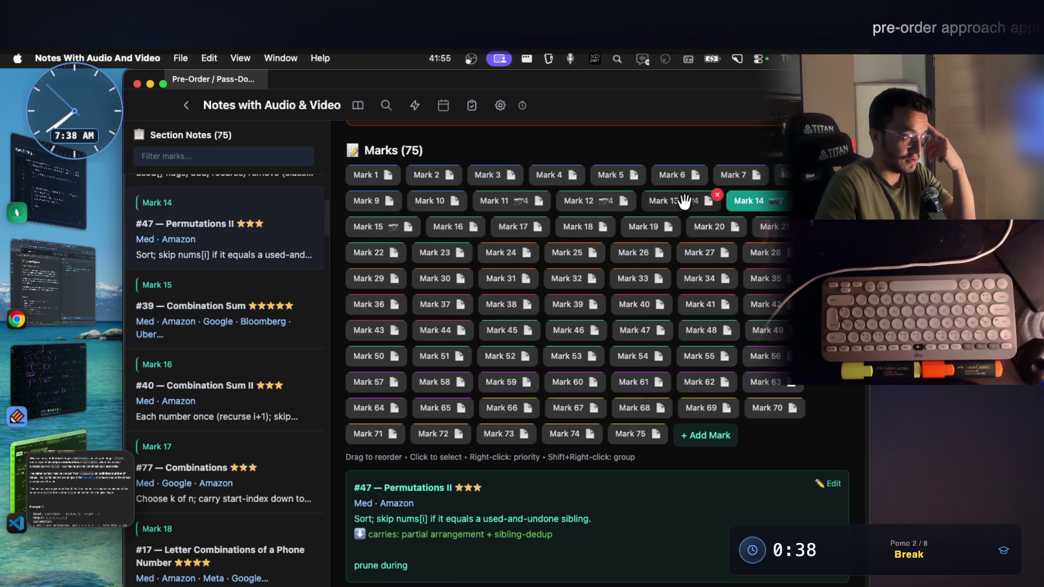
click(677, 202)
click(611, 198)
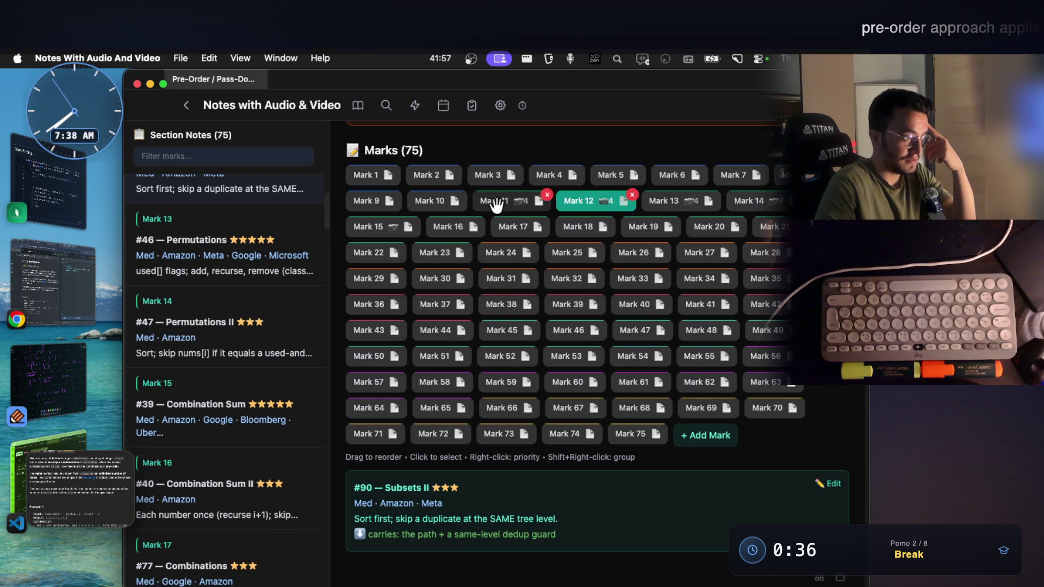
scroll(517, 303, down, 3)
click(695, 457)
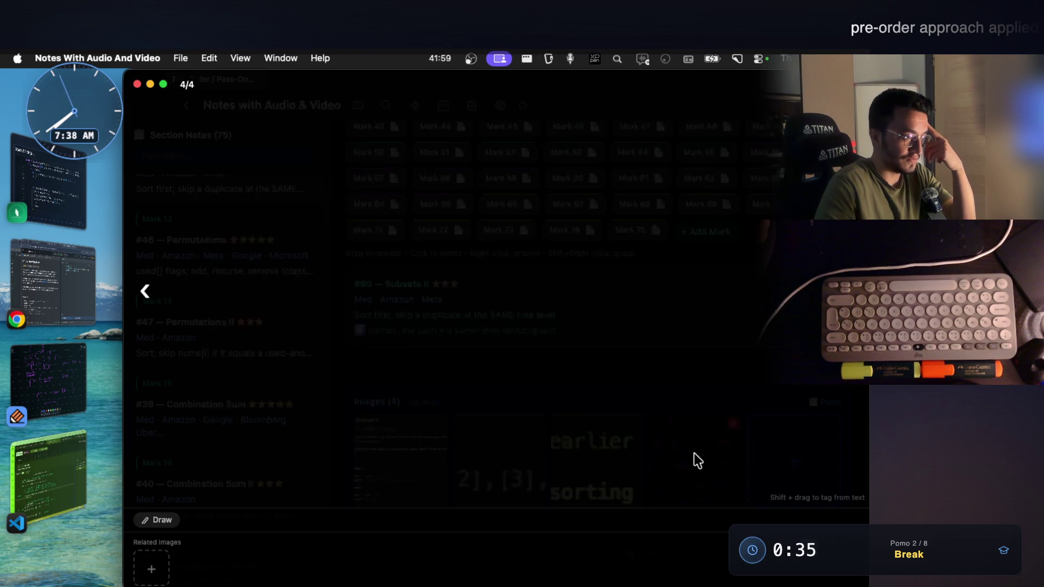